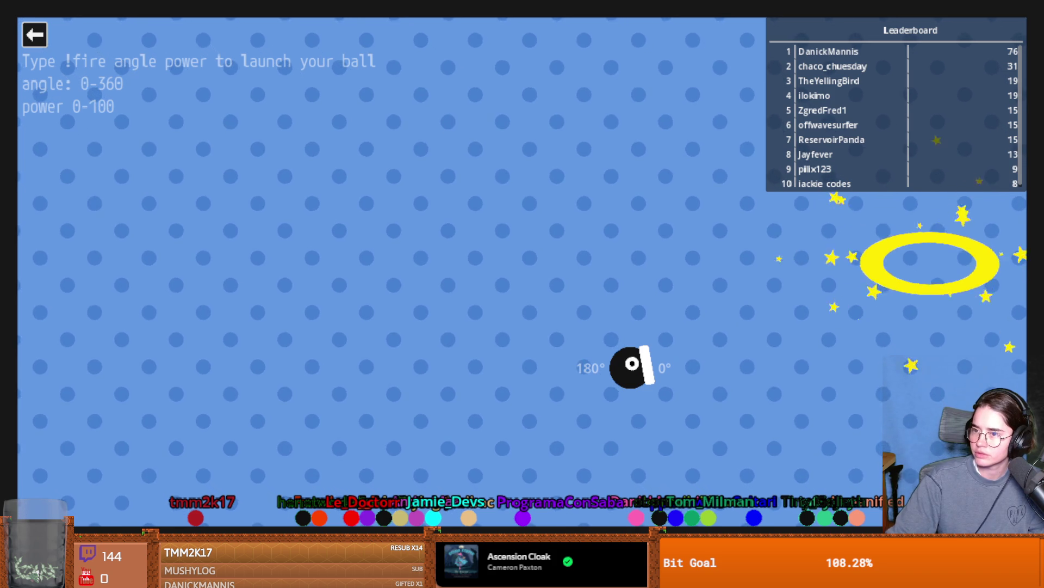
Exit the Cannon chat game and launch Jackie's Lemmings from the overlay's game menu.
left_click(34, 35)
left_click(285, 288)
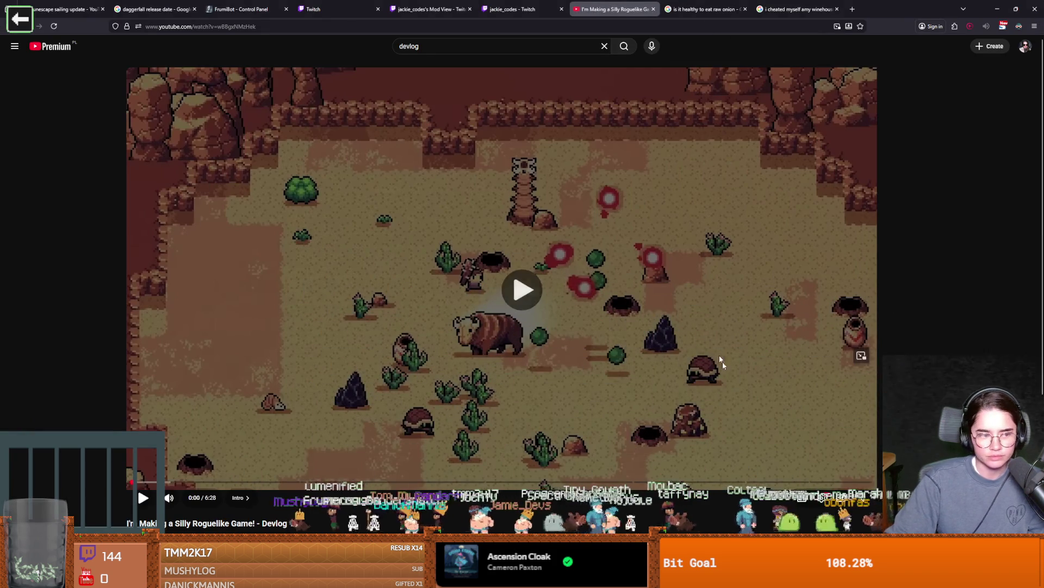
Play the 'I'm Making a Silly Roguelike Game!' devlog video in full screen.
key("f")
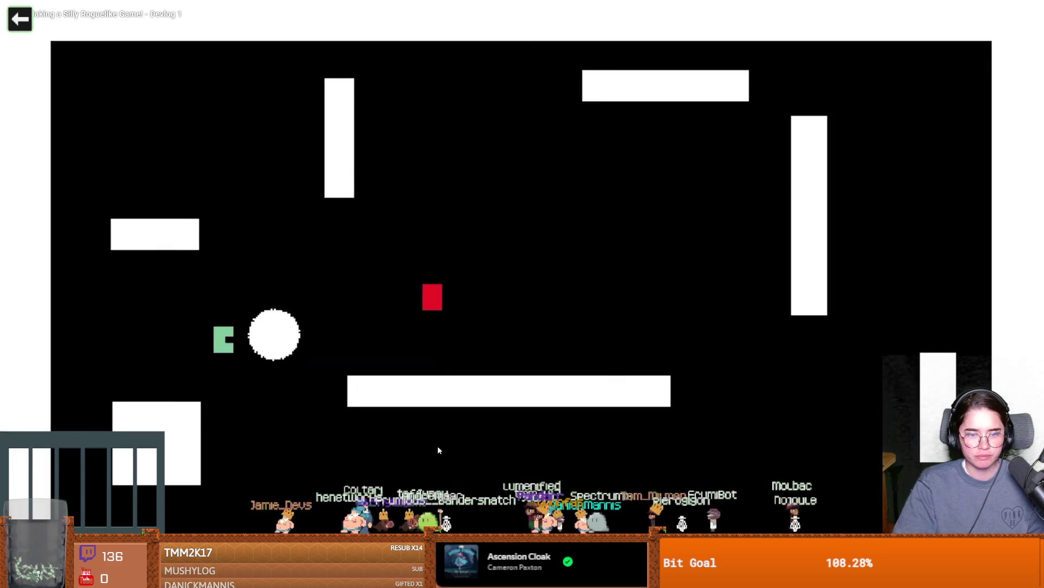
left_click(433, 446)
left_click(429, 447)
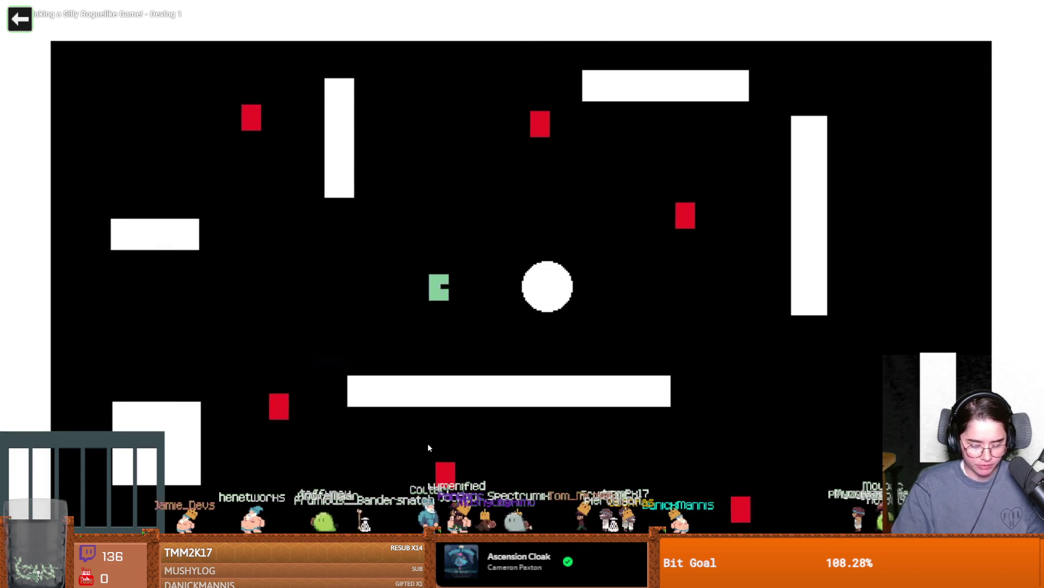
left_click(394, 433)
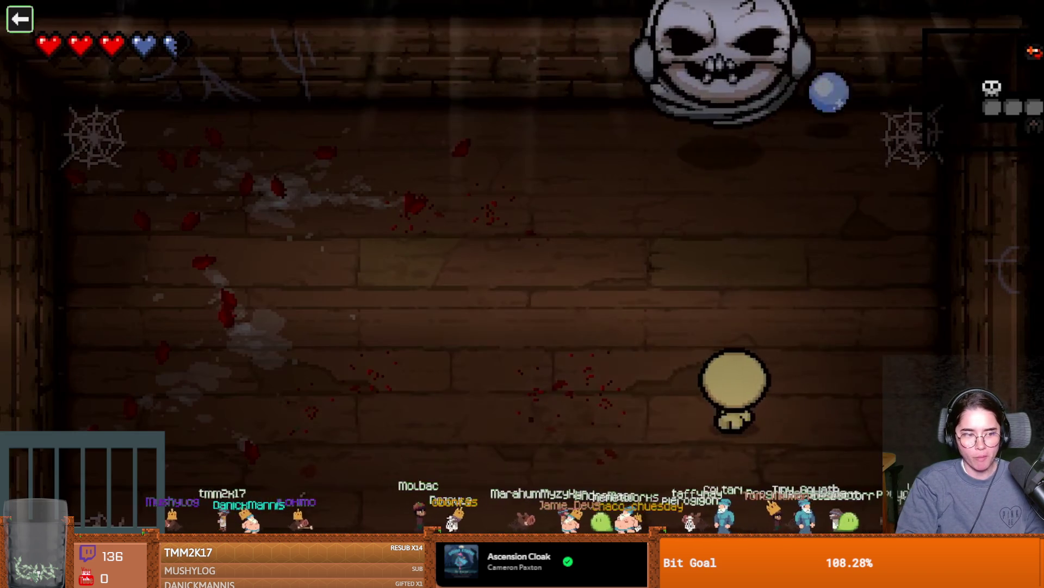
key("a")
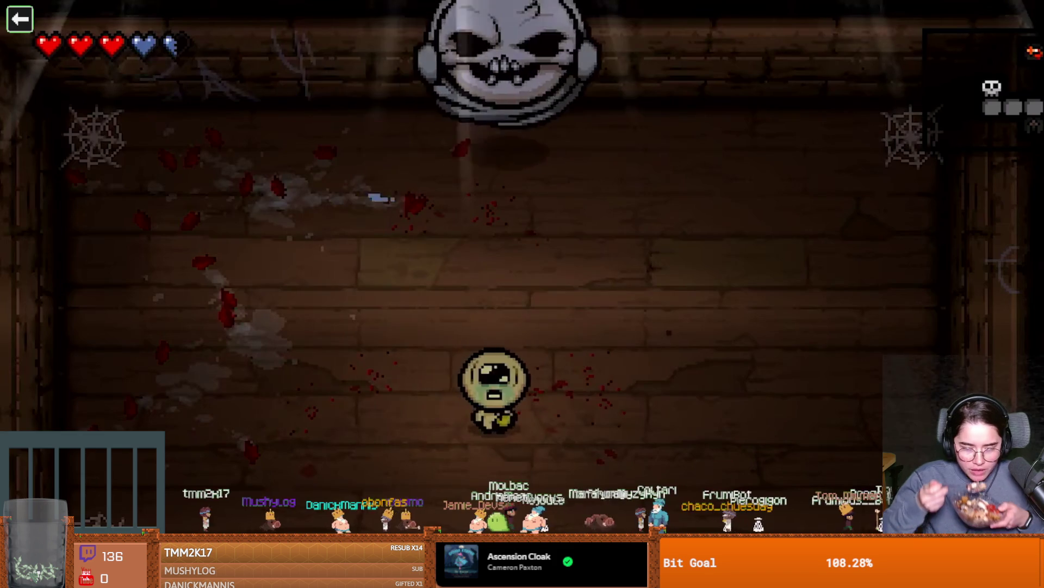
scroll(499, 361, "down", 3)
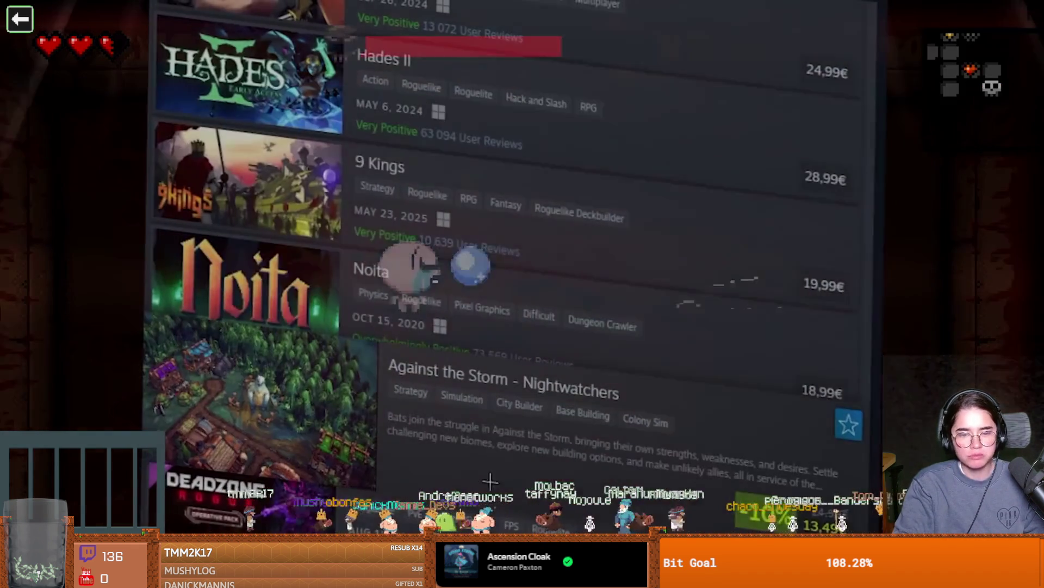
scroll(514, 269, "up", 5)
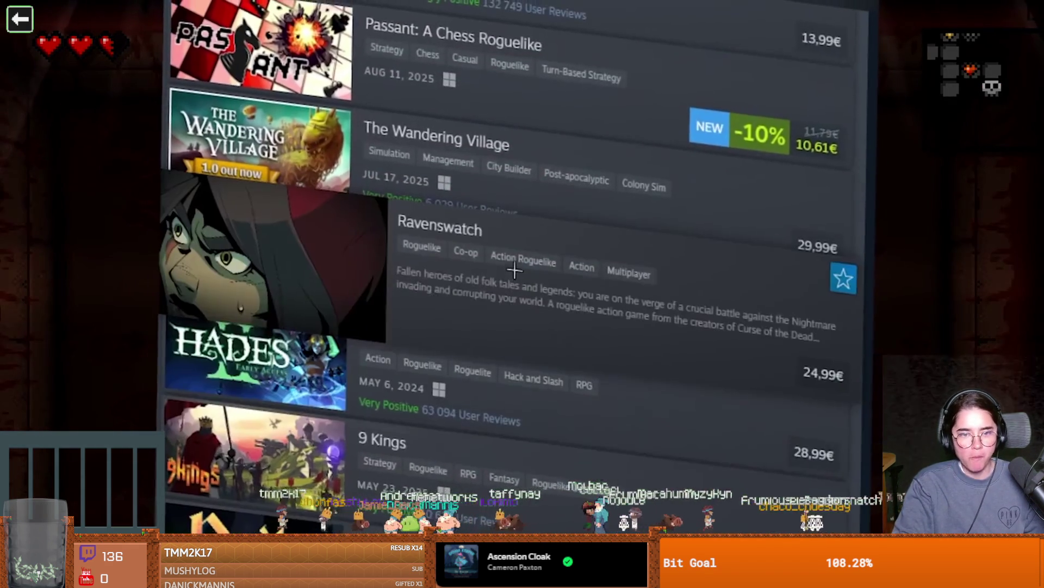
scroll(514, 269, "up", 10)
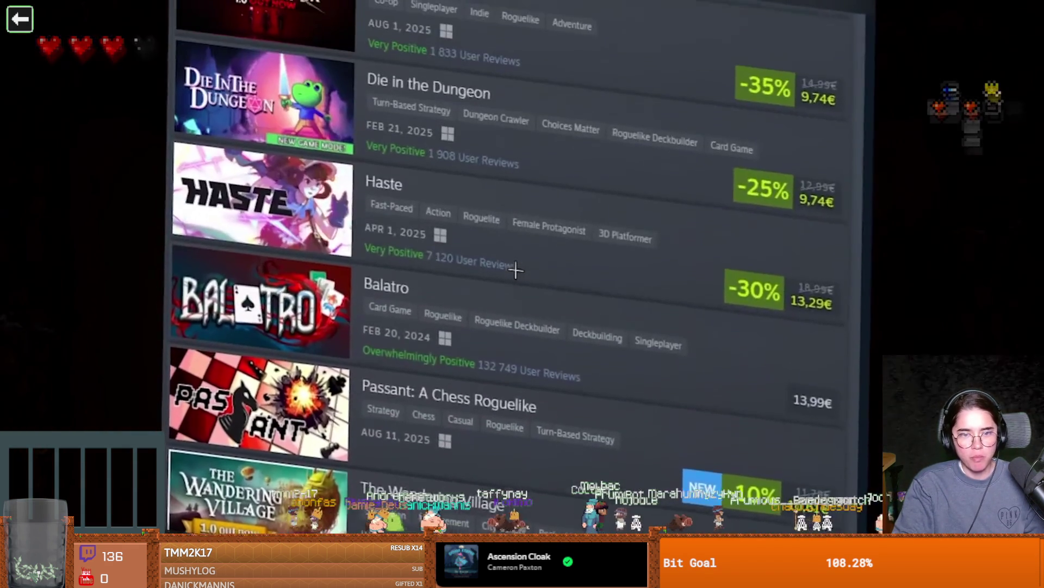
scroll(542, 277, "up", 10)
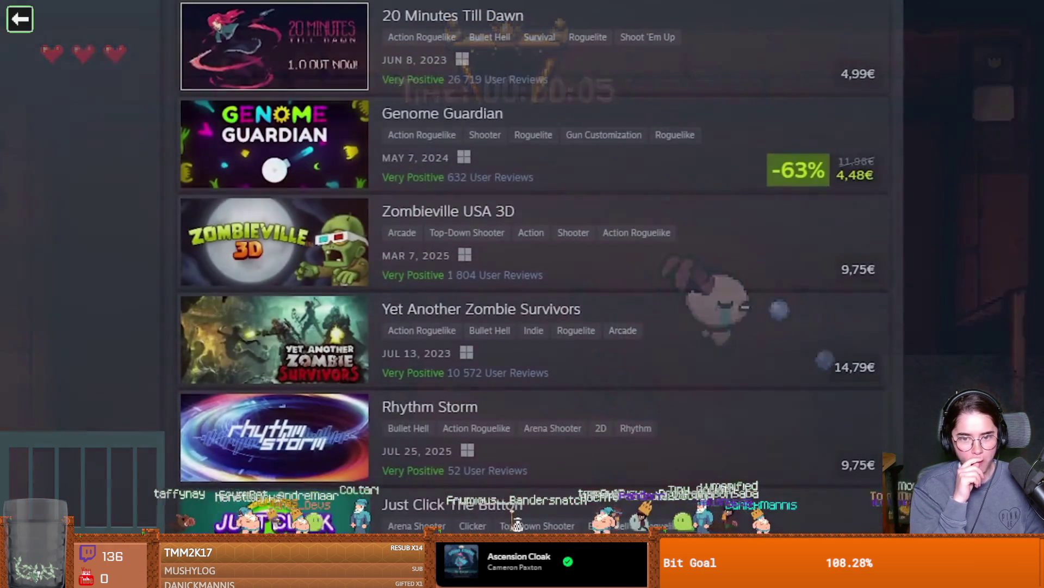
scroll(533, 266, "up", 10)
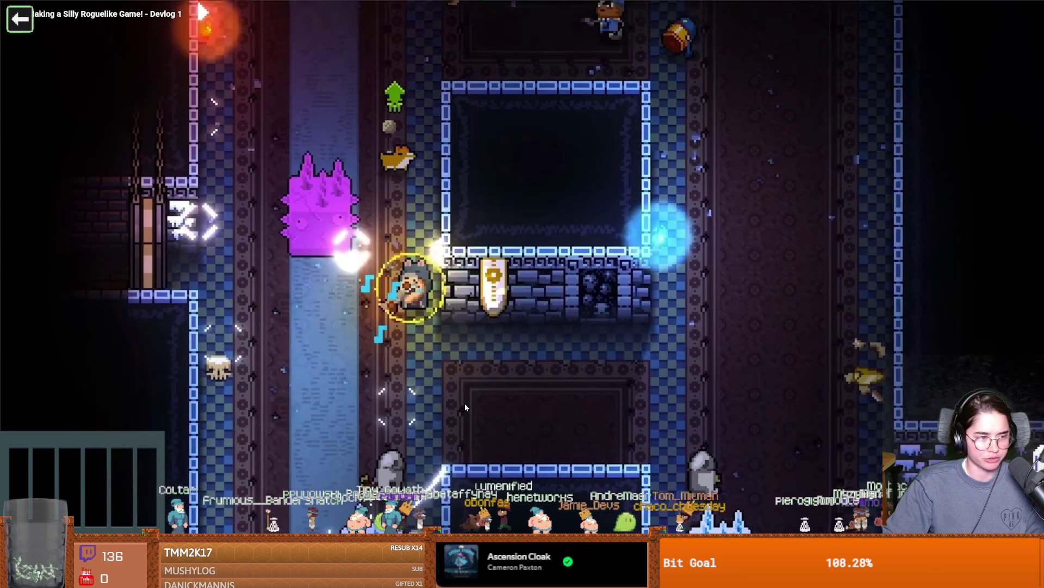
left_click(464, 403)
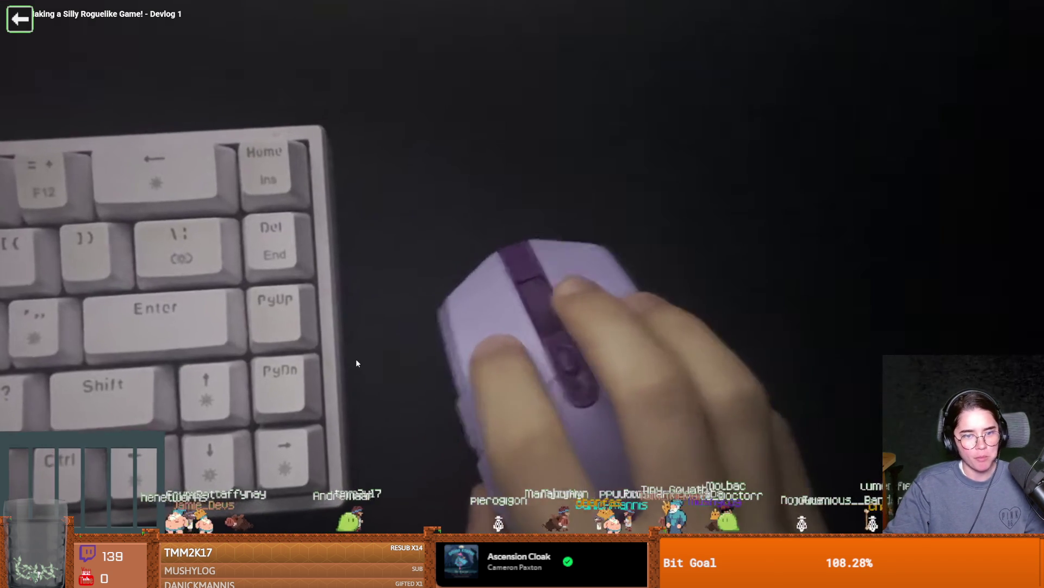
left_click(356, 358)
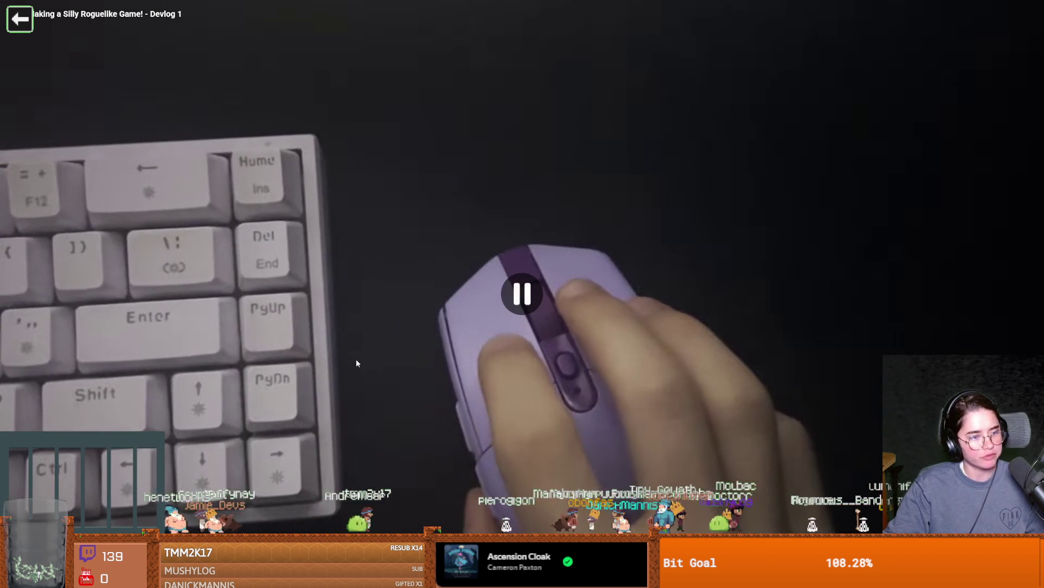
left_click(337, 394)
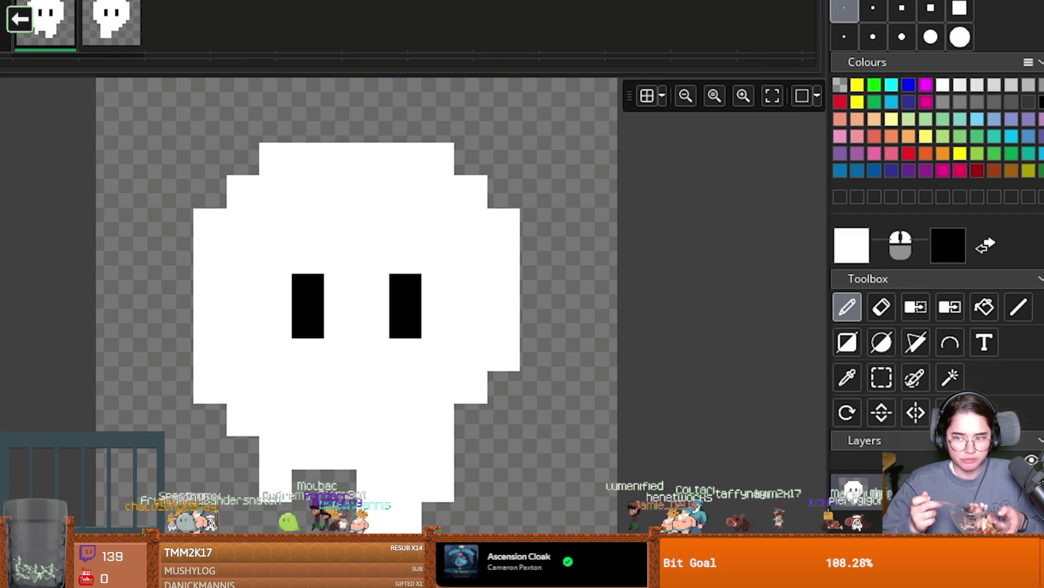
Pause the devlog at 6:18, exit fullscreen, and scroll down to the description and comments.
key("e")
mouse_move(276, 451)
left_mouse_down()
mouse_move(244, 420)
mouse_move(177, 420)
left_mouse_up()
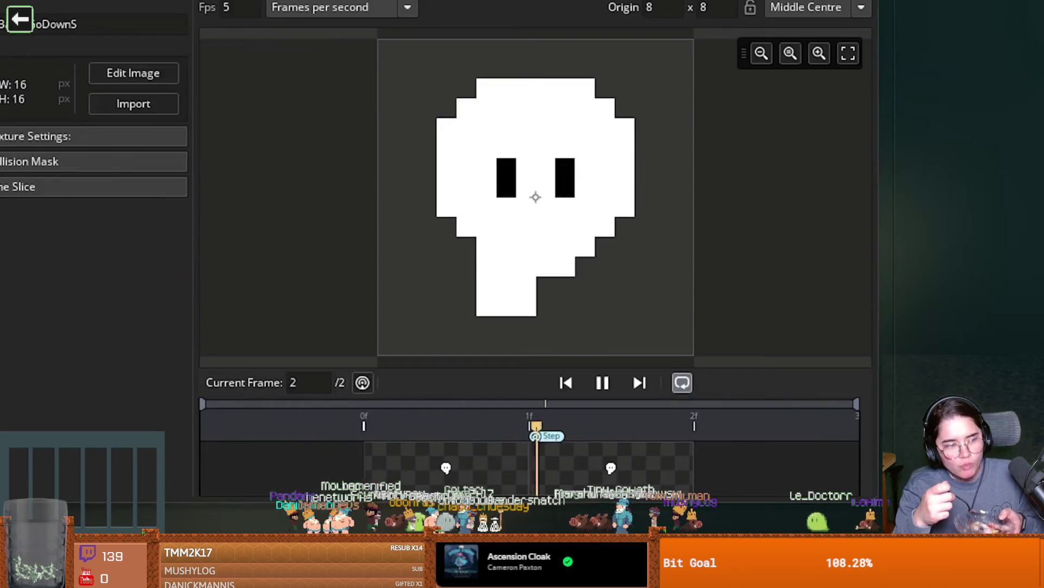
left_click(628, 432)
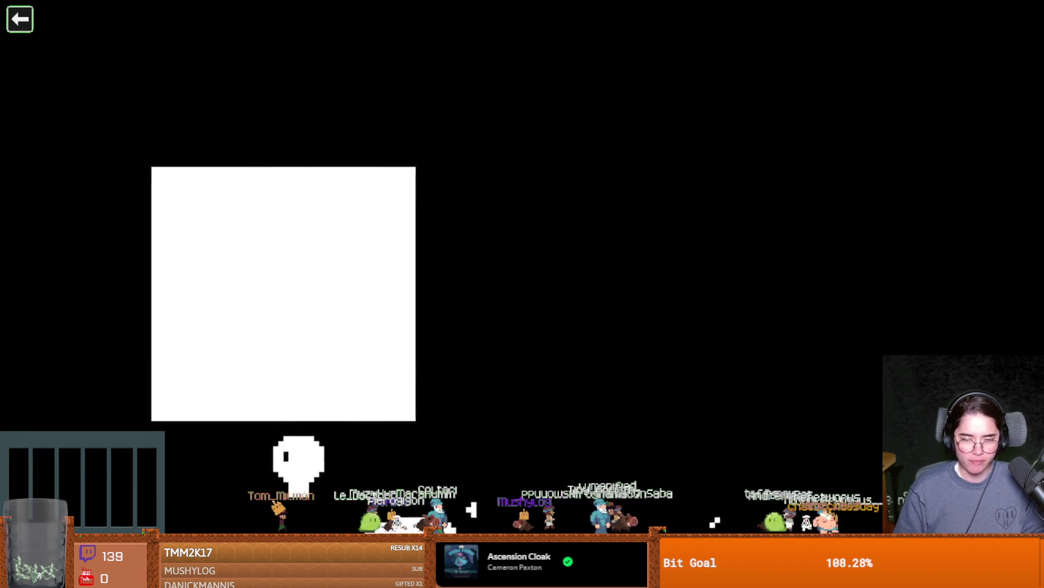
left_click(414, 300)
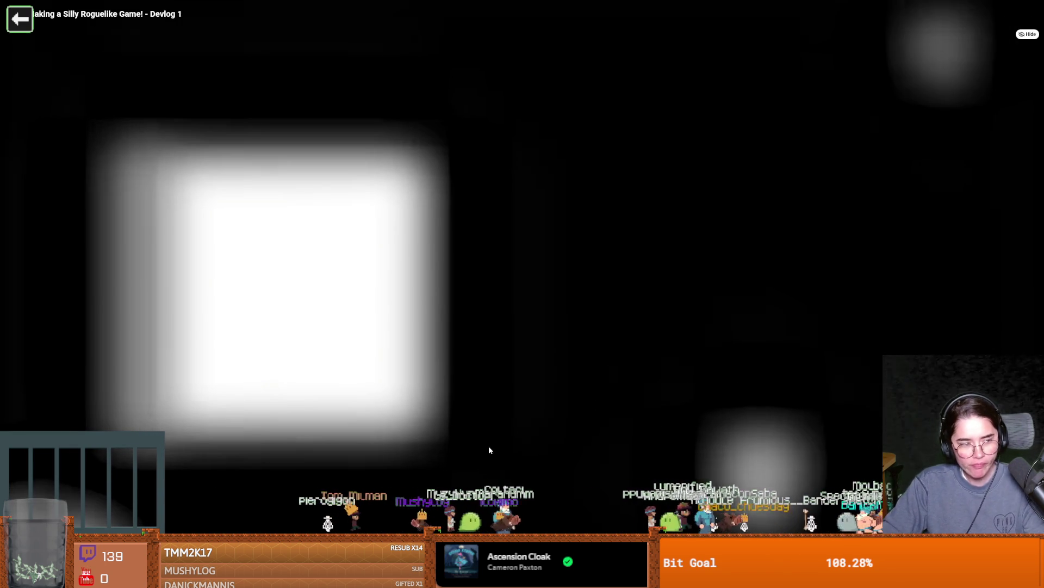
key("Escape")
scroll(445, 501, "down", 3)
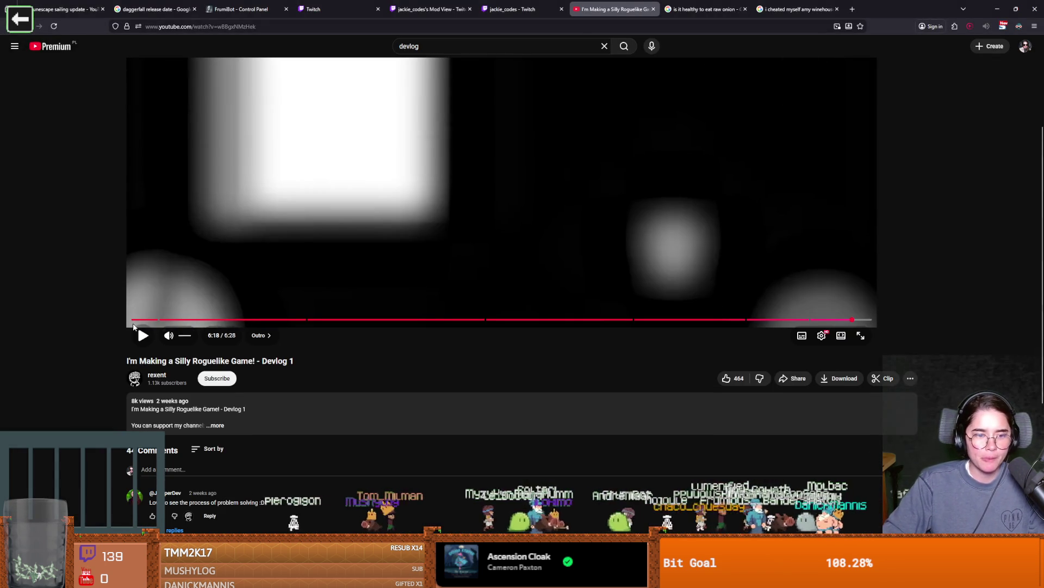
Browse the rexent channel's Videos tab, then switch back to the Godot editor.
left_click(158, 375)
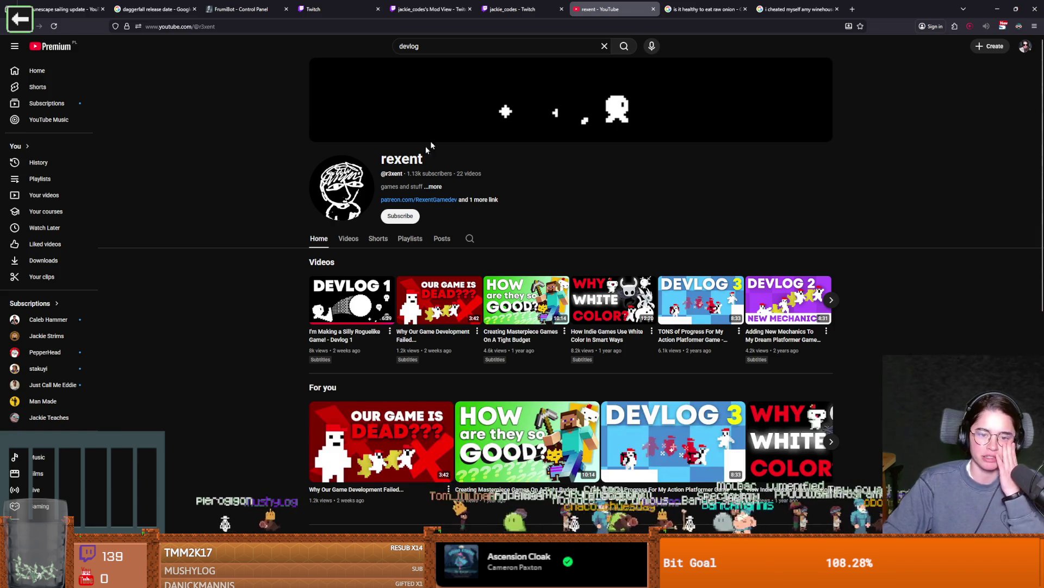
left_click(351, 246)
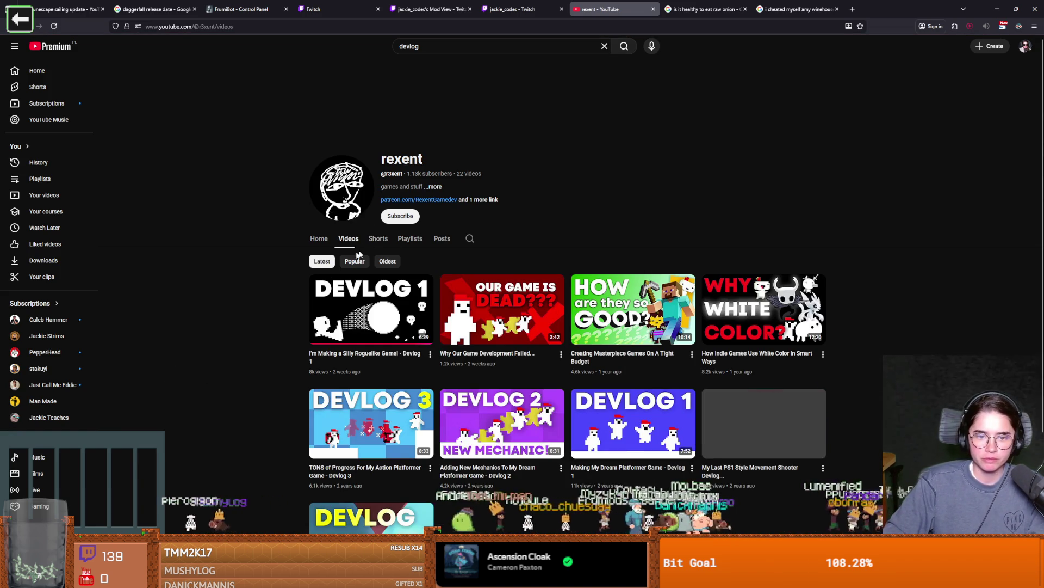
scroll(716, 216, "down", 3)
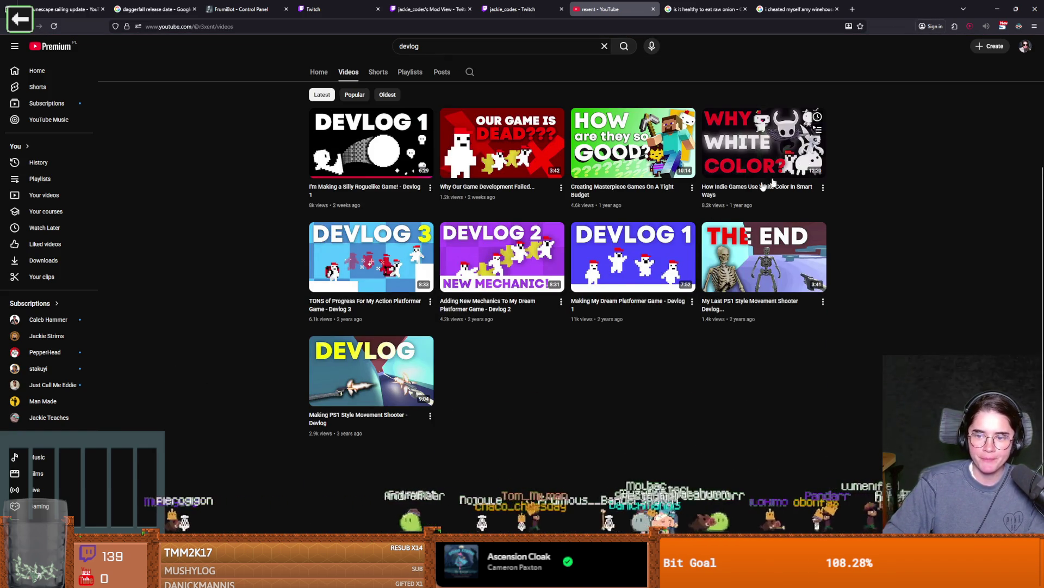
key("alt+Tab")
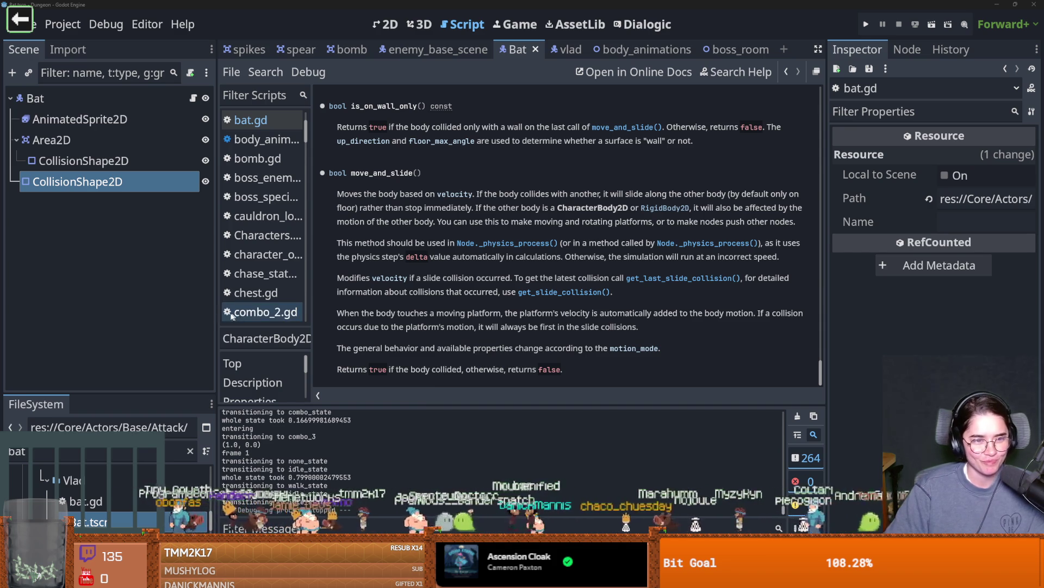
Narrow the Scene panel, save the scene, and reopen bat.gd in place of the docs.
left_click_drag(217, 313, 210, 313)
key("ctrl+s")
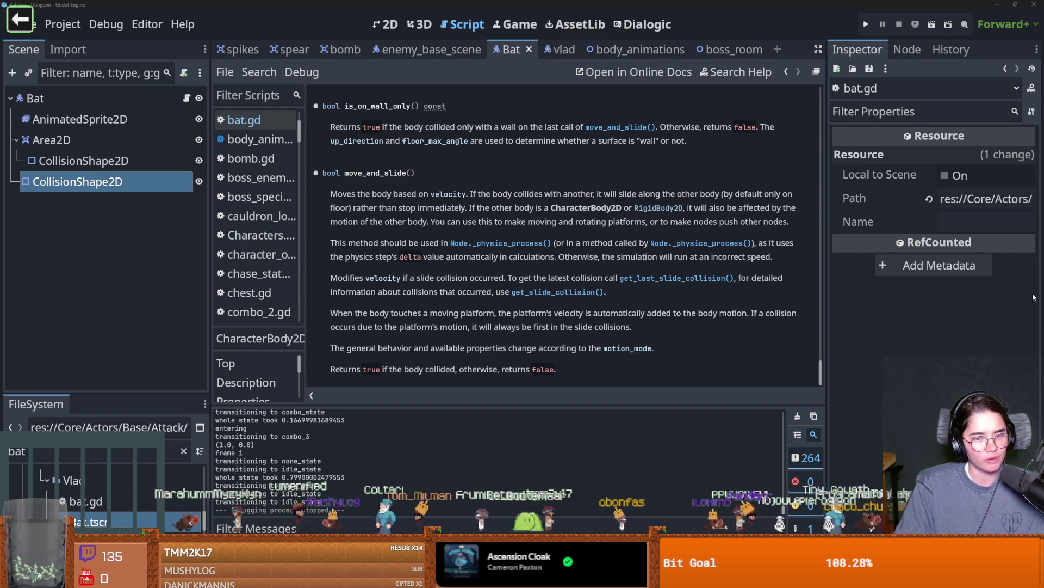
left_click(187, 98)
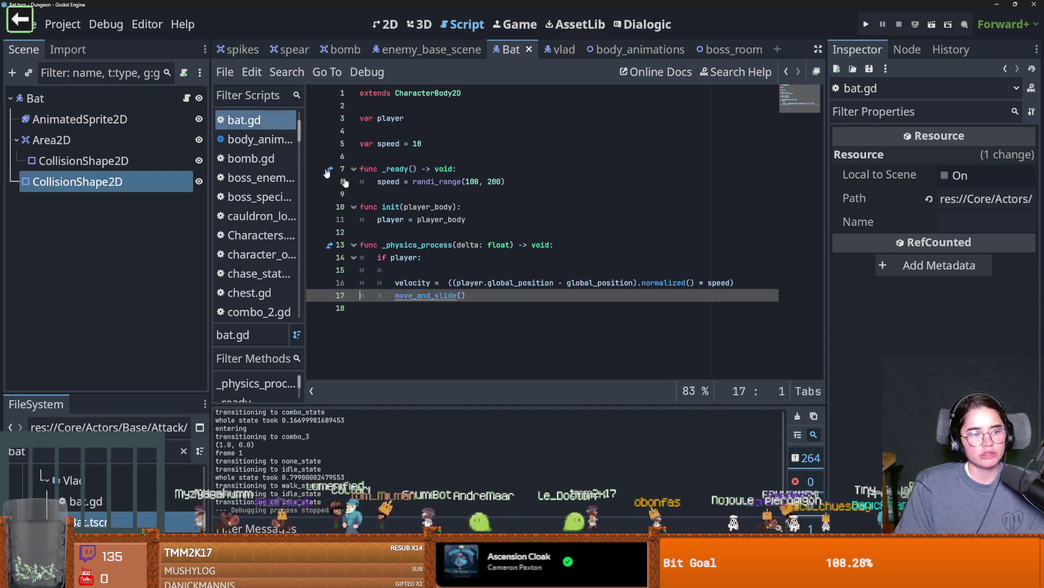
Delete the blank line inside bat.gd's if player block, save, and switch to GitHub Desktop.
key("Down")
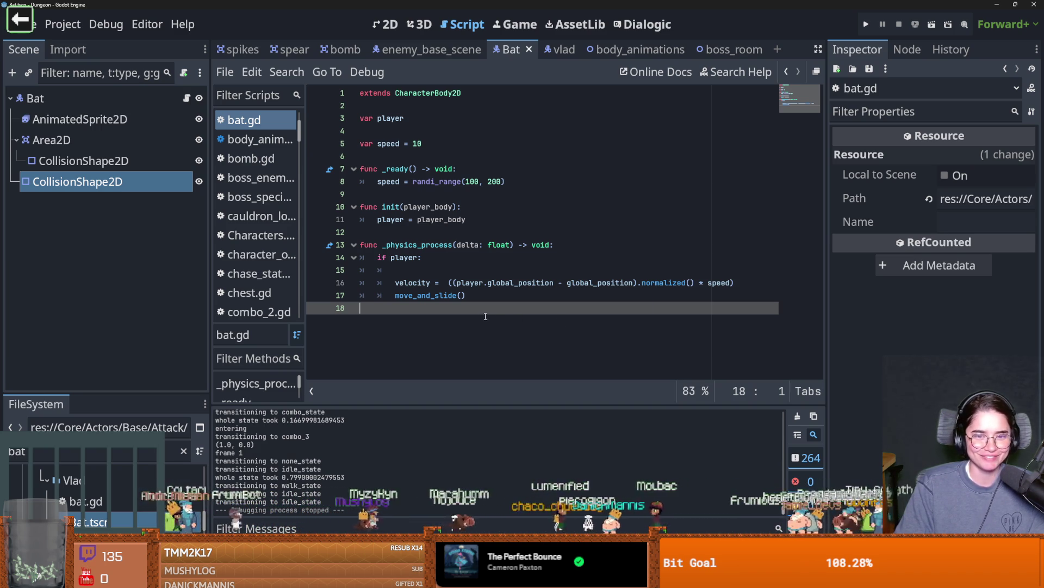
left_click(431, 269)
key("BackSpace")
key("ctrl+s")
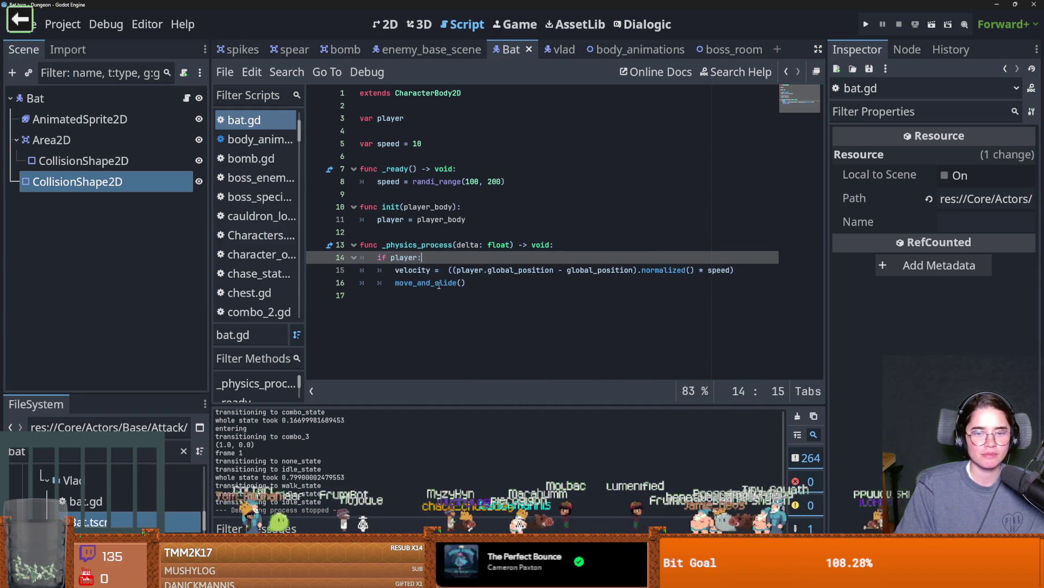
double_click(439, 283)
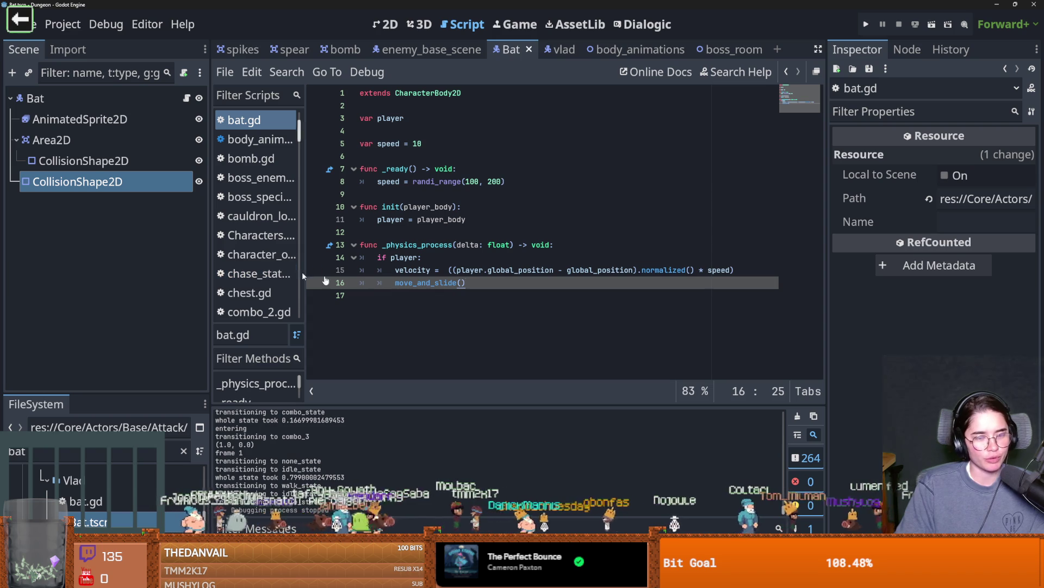
left_click(456, 297)
key("ctrl+s")
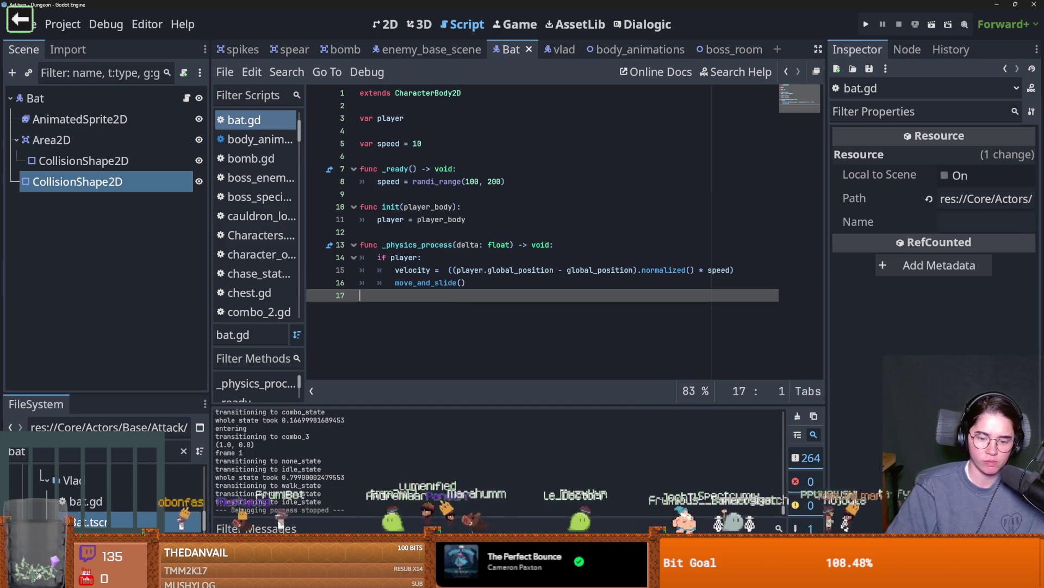
key("alt+Tab")
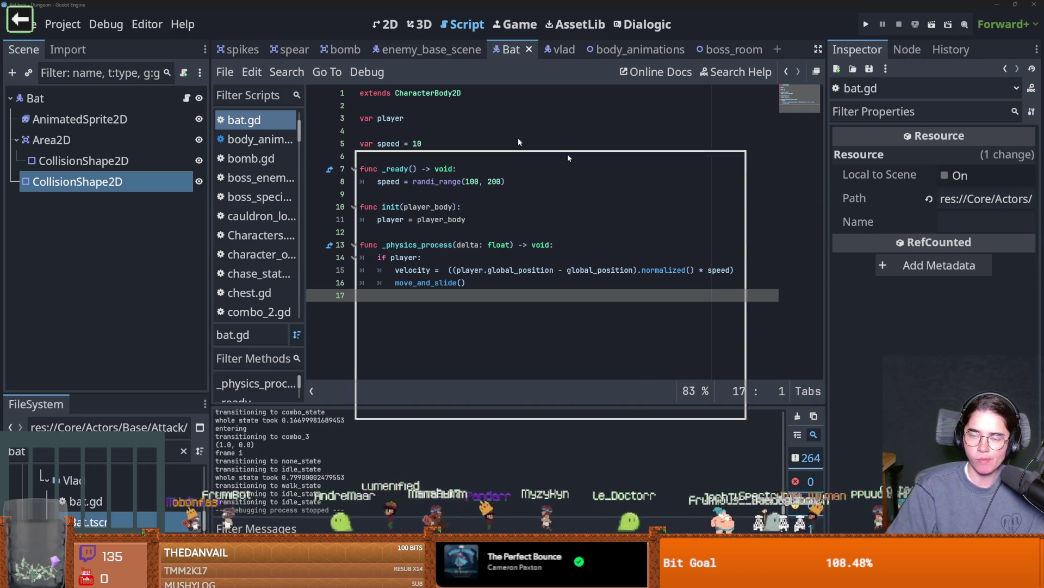
Commit the 13 changed files with summary 'vla', push to origin, and return to Godot.
type("vlad st")
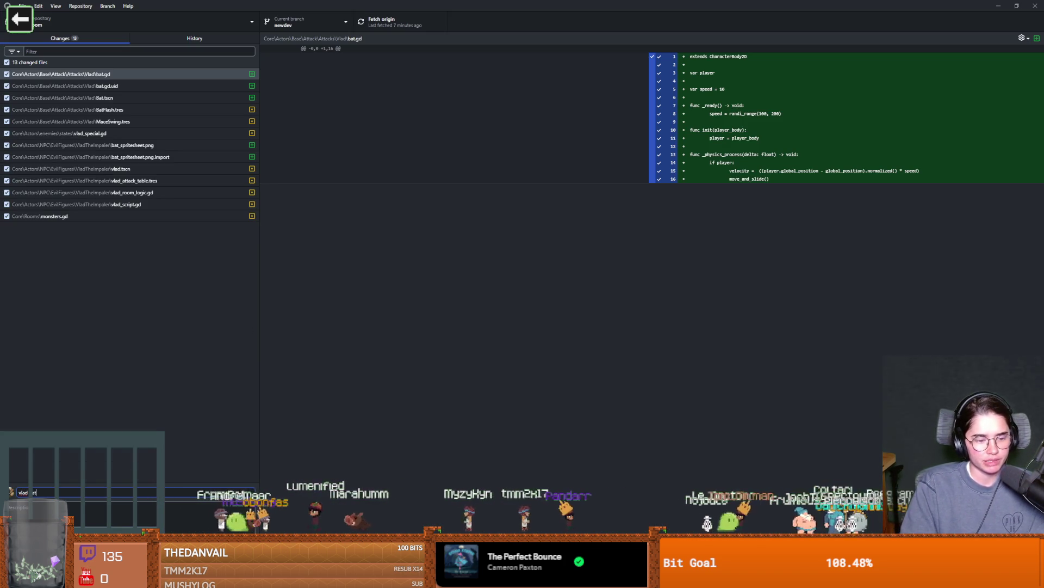
key("ctrl+Return")
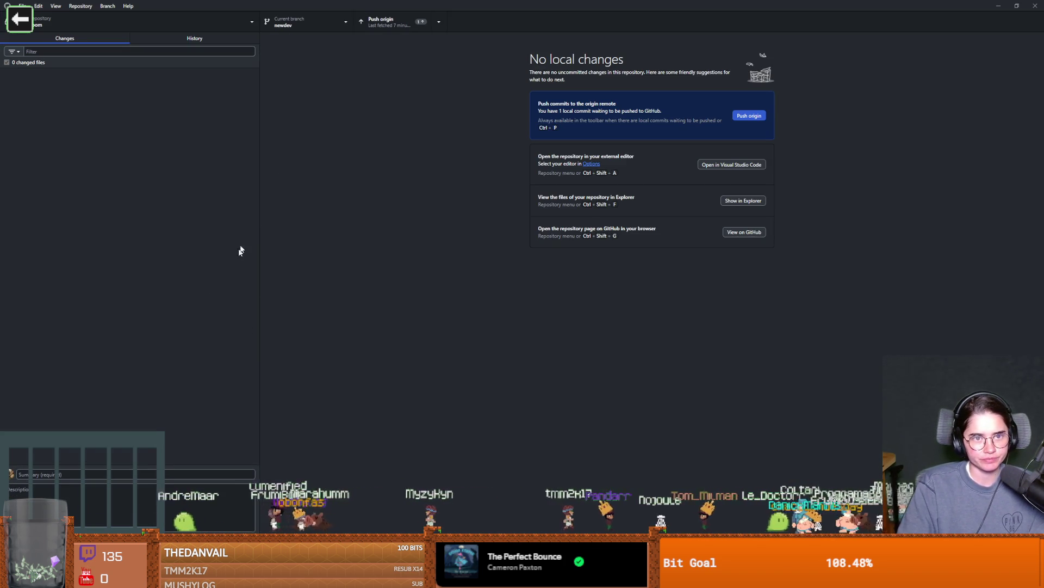
left_click(385, 22)
key("alt+Tab")
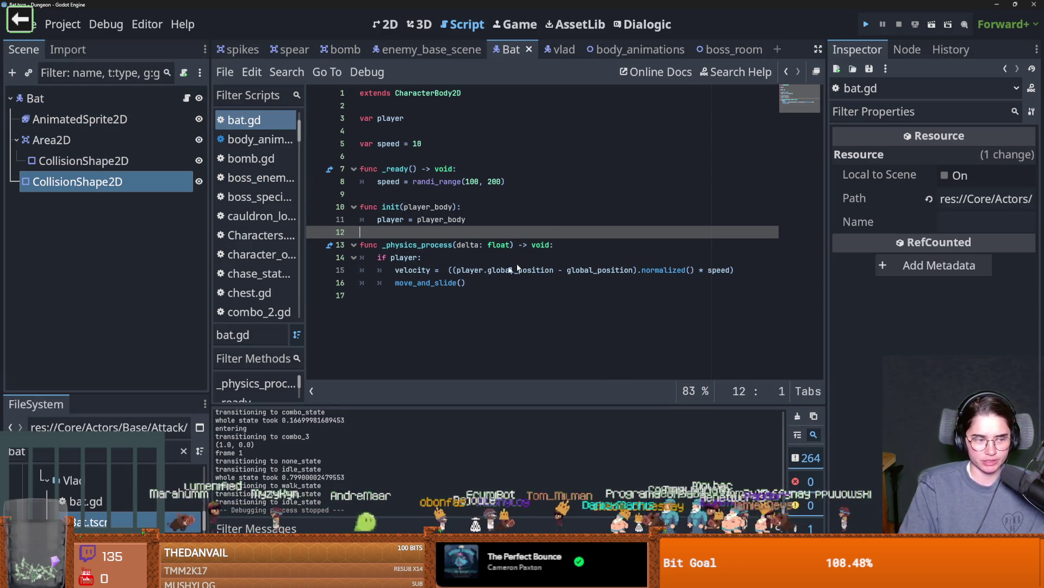
Run the game, start as the Warrior, and leave the first room through the top door.
key("F5")
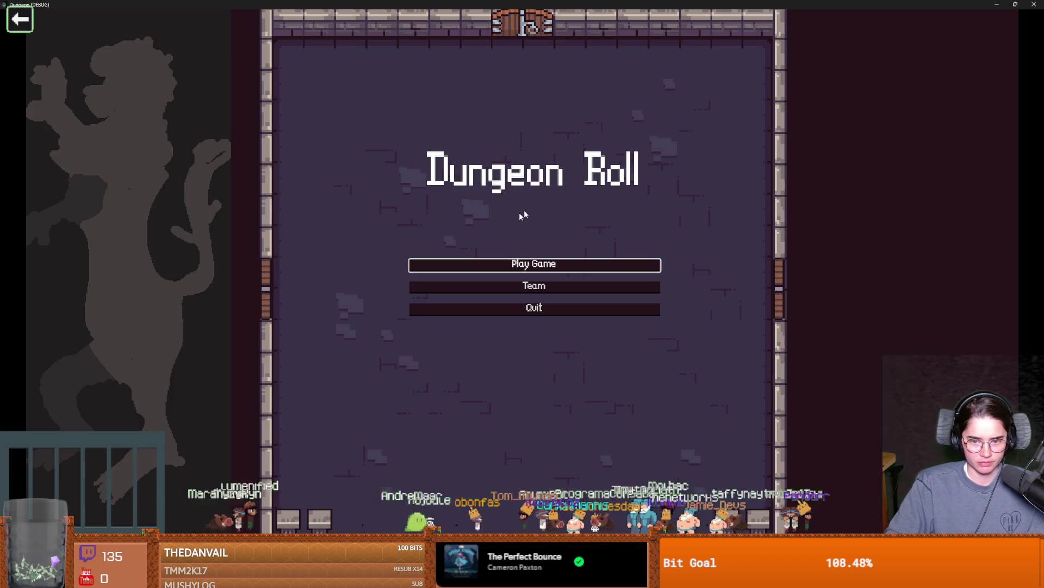
key("Return")
left_click(472, 214)
key("a")
key("space")
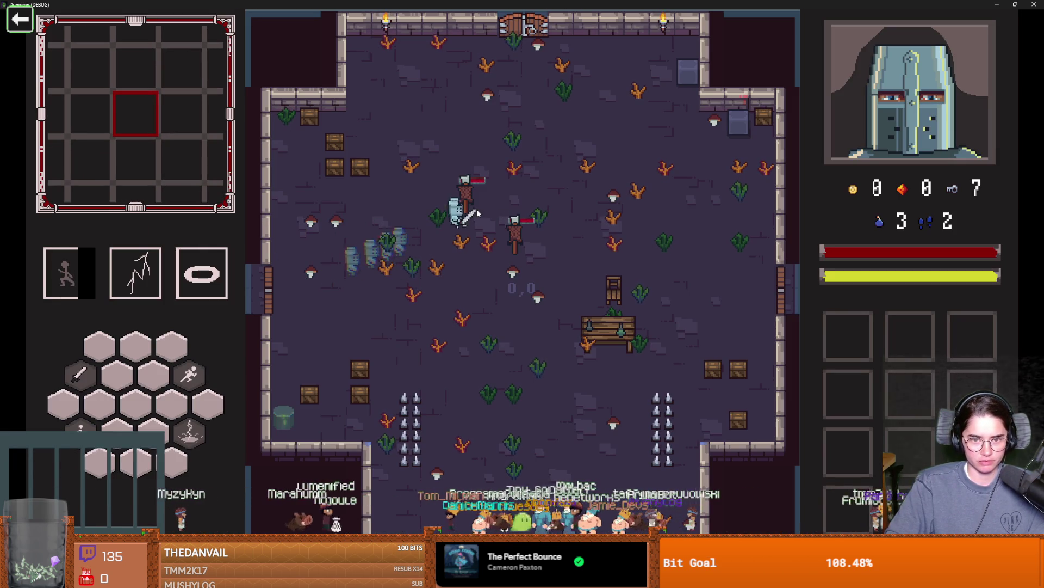
key("a")
key("w")
key("space")
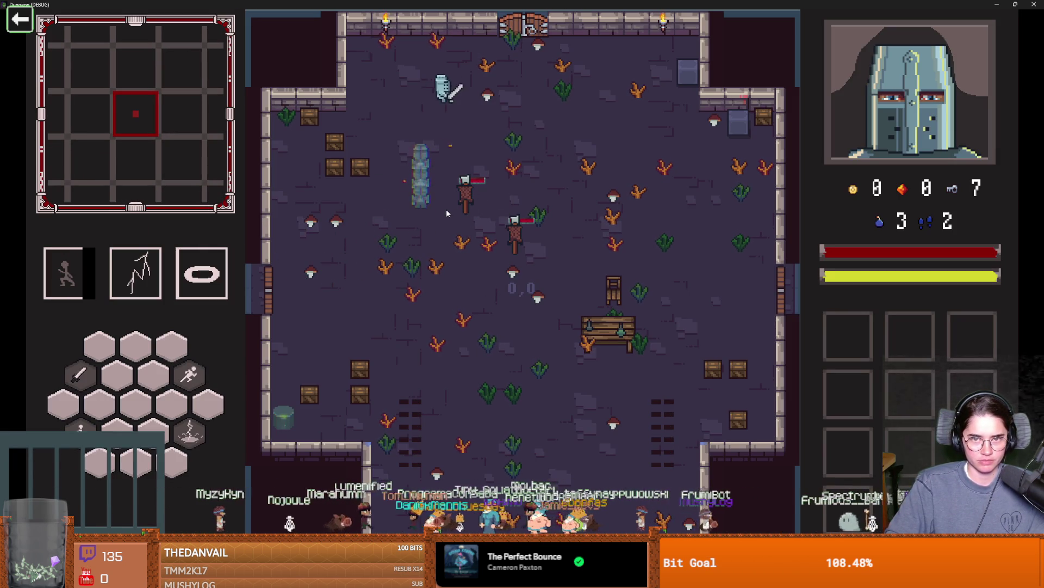
key("w")
Choose the skull room, clear its enemies with dashes, lightning and ring abilities, and exit right.
left_click(399, 214)
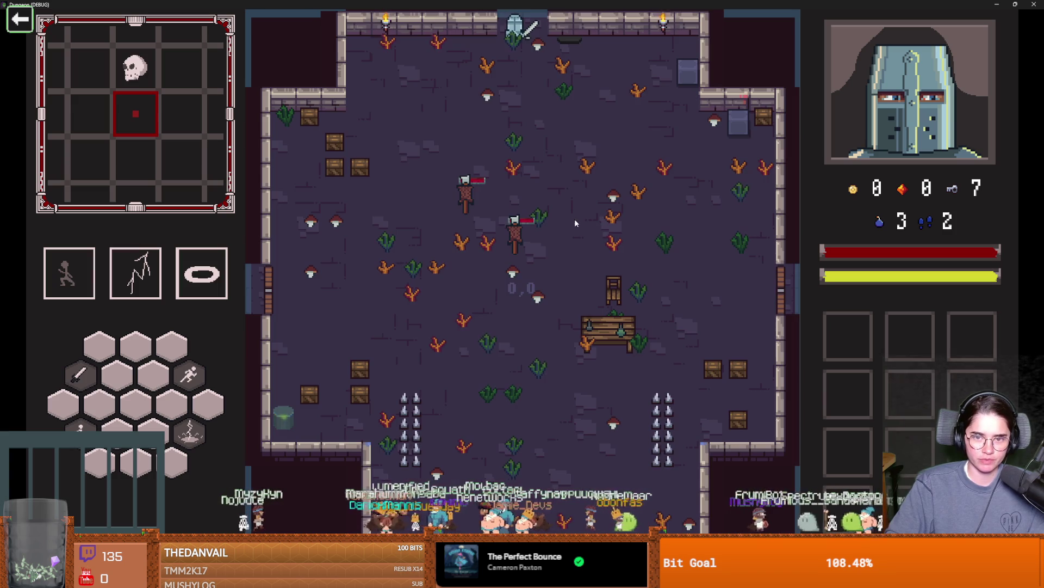
key("space")
key("space")
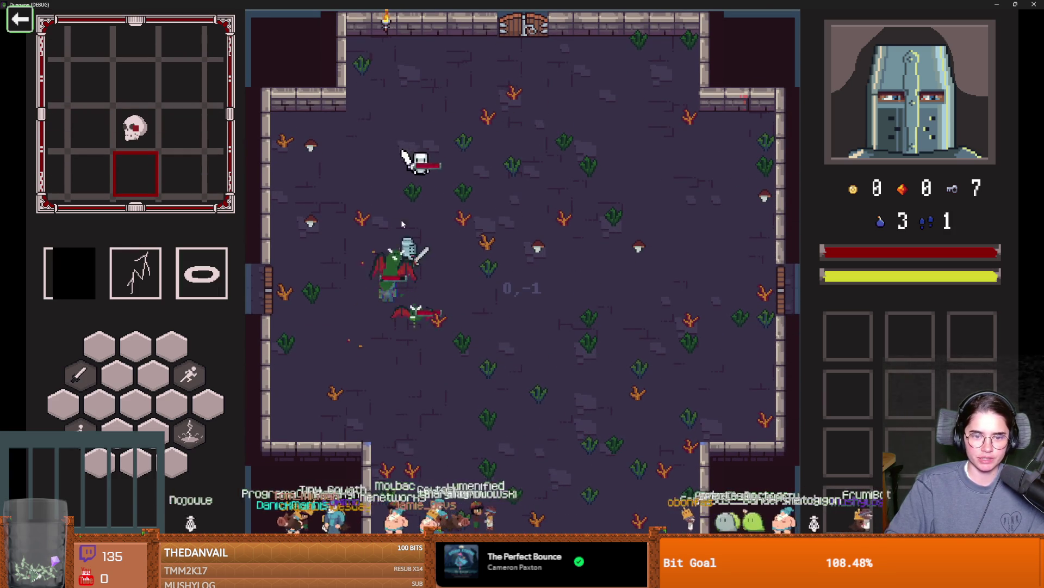
key("space")
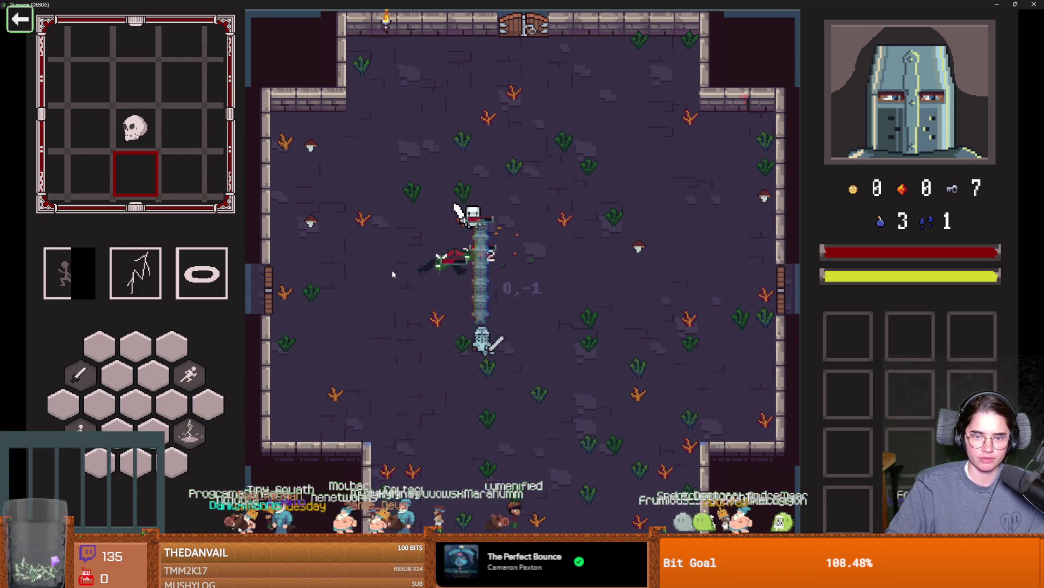
key("q")
key("space")
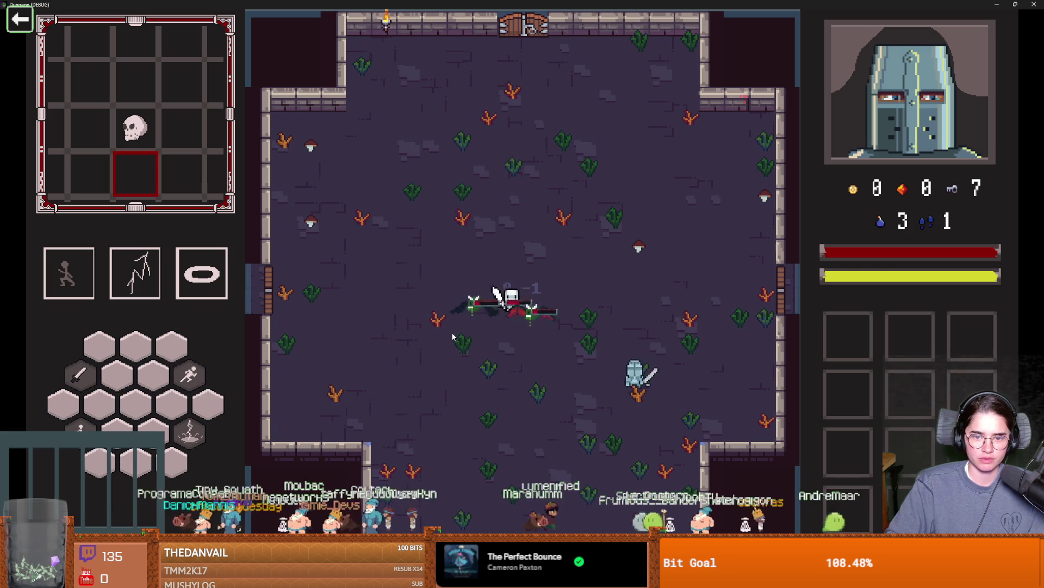
key("e")
key("space")
key("e")
key("space")
key("a")
key("d")
key("d")
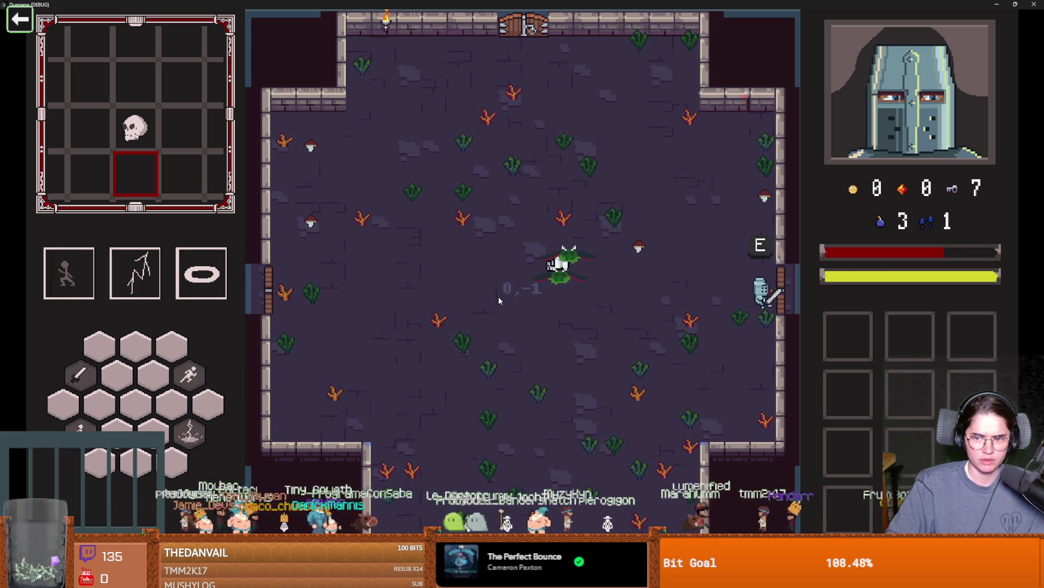
key("d")
Enter the Silk Road room, browse the merchant's wares, and decline unlocking the east door.
key("space")
key("d")
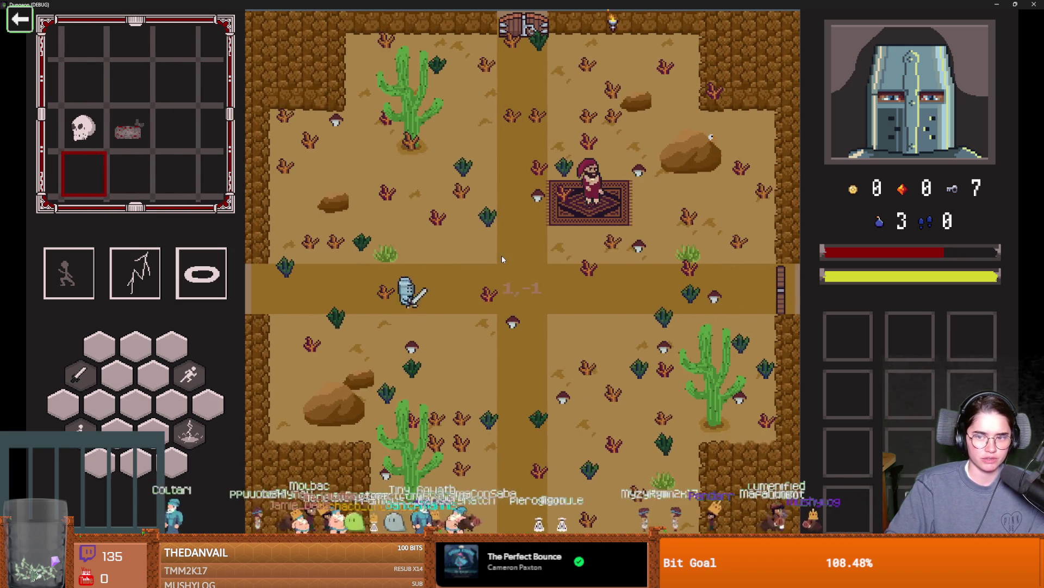
key("d")
key("w")
key("space")
key("e")
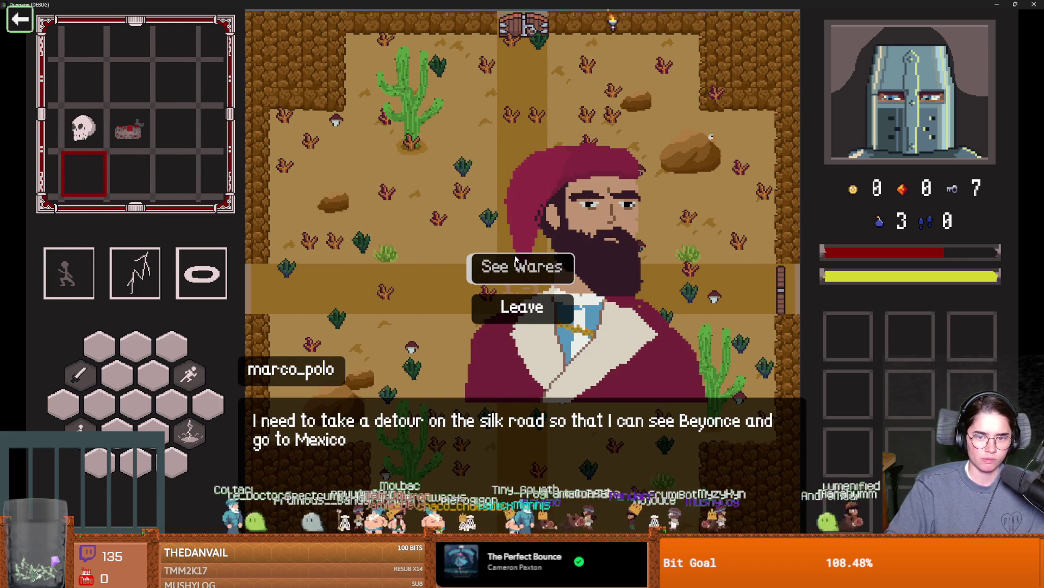
left_click(516, 260)
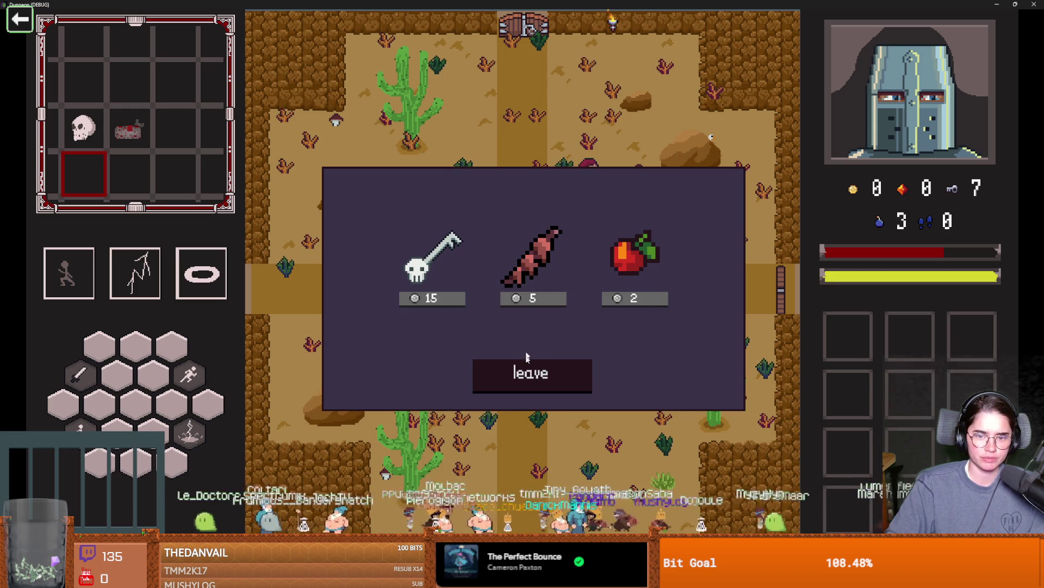
left_click(531, 374)
key("d")
key("s")
key("space")
key("e")
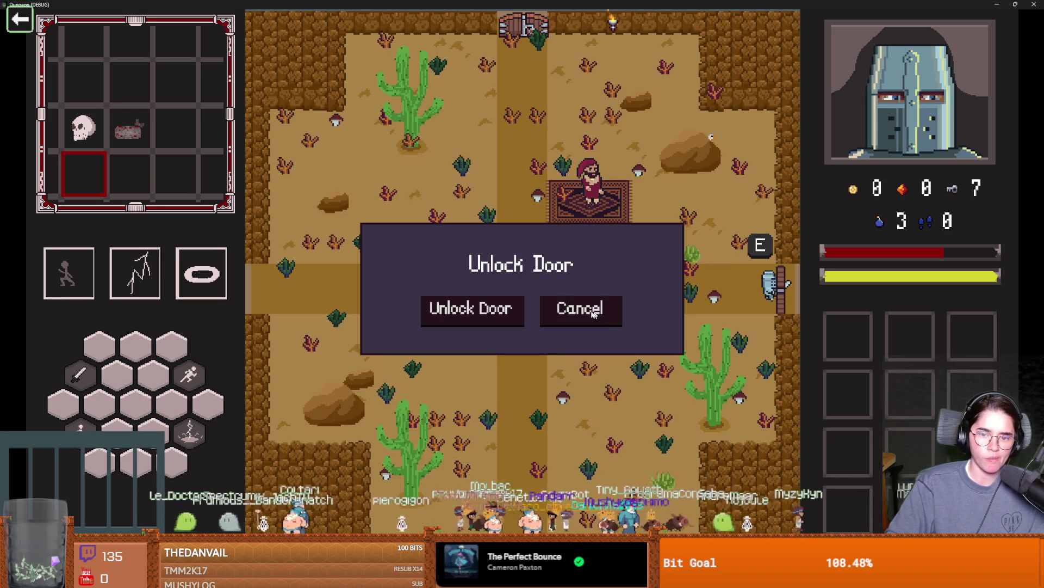
left_click(578, 308)
Teleport to the boss area with the tp_to_before_boss debug console command.
key("a")
key("s")
key("grave")
type("tp")
key("Tab")
key("Return")
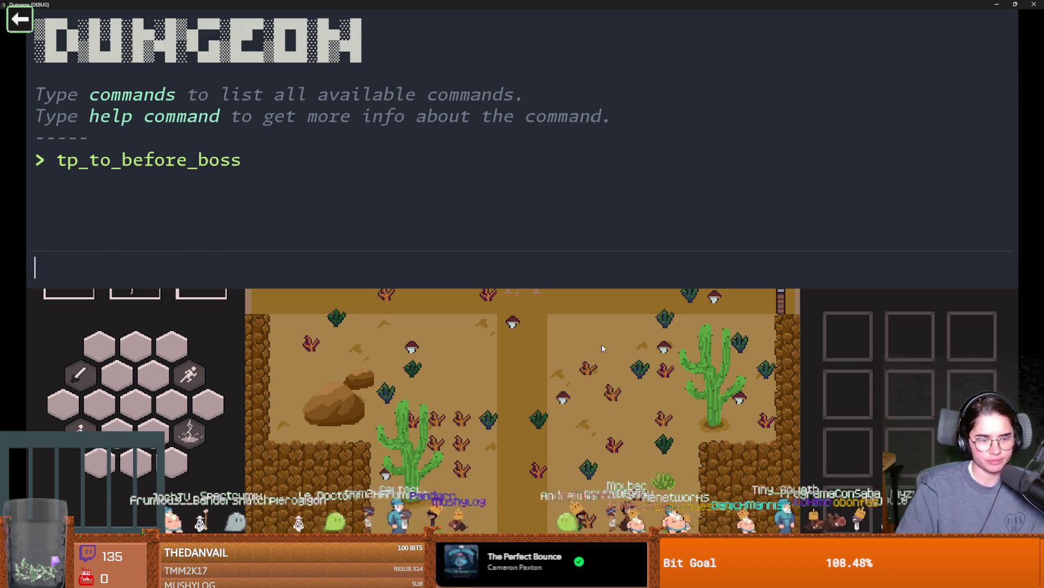
key("grave")
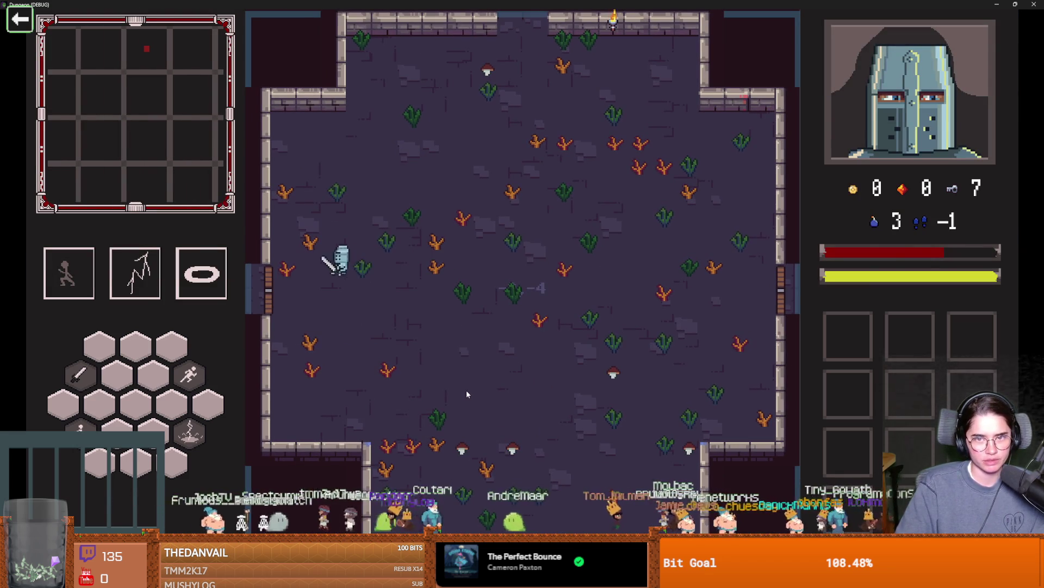
Enter Vlad's room, dismiss his dialogue, dash toward him, and shrink the game window.
key("d")
key("w")
key("space")
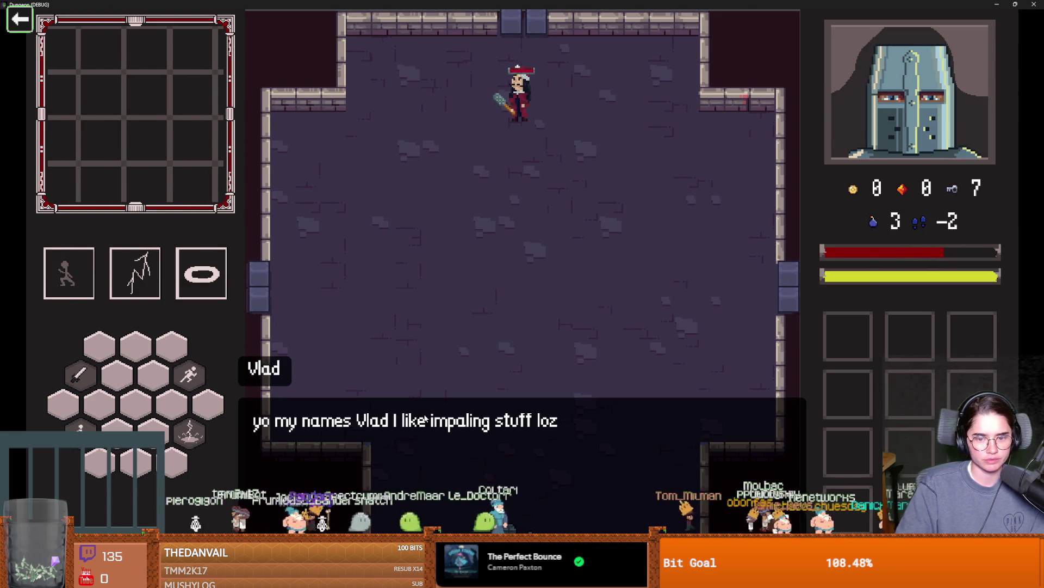
left_click(425, 419)
key("a")
key("space")
key("w")
key("space")
key("d")
key("a")
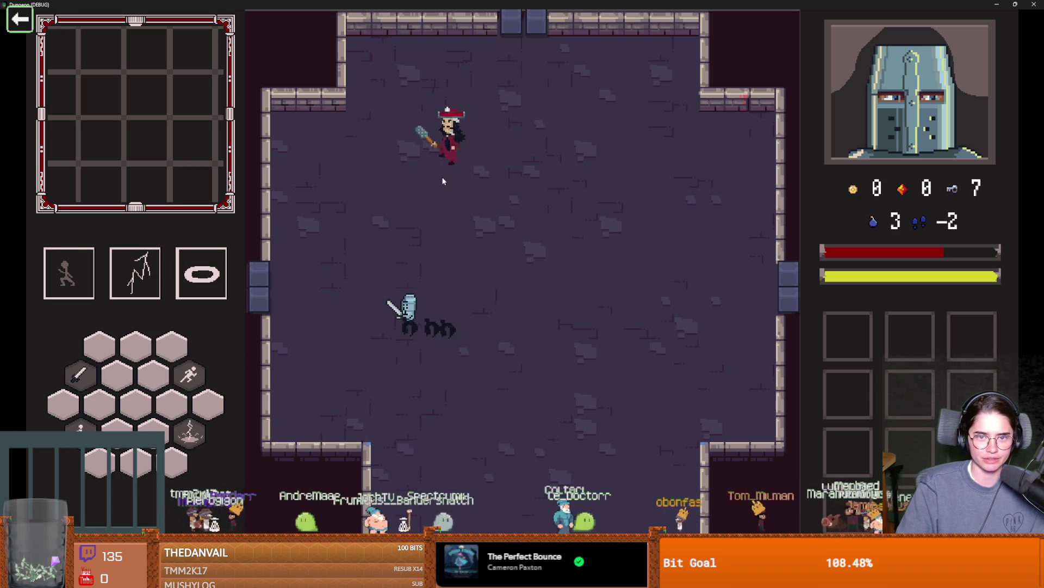
key("space")
key("super+Down")
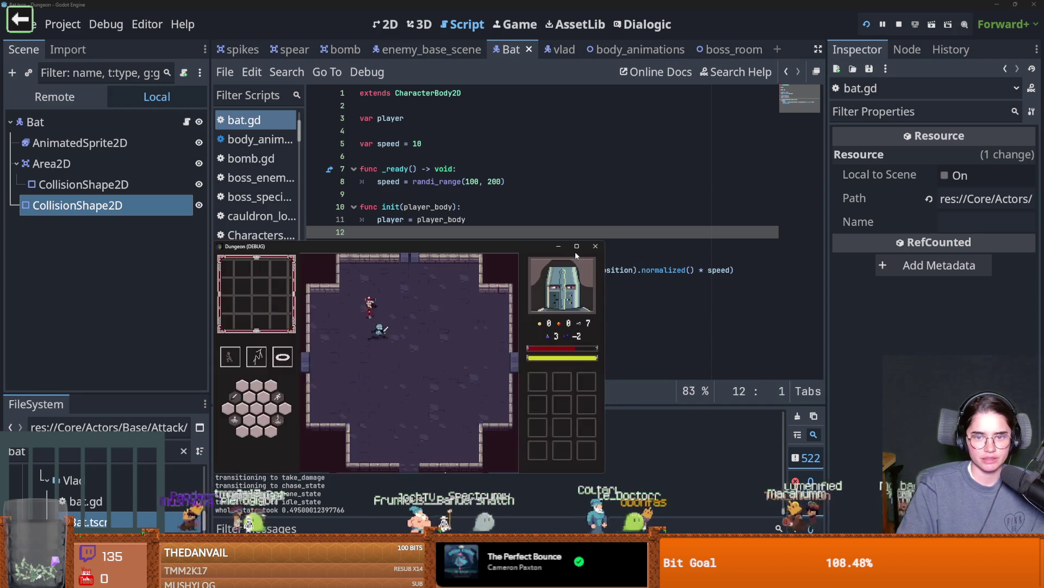
Close the game window to stop the debug run and save the scene.
left_click(595, 246)
left_click(595, 245)
key("ctrl+s")
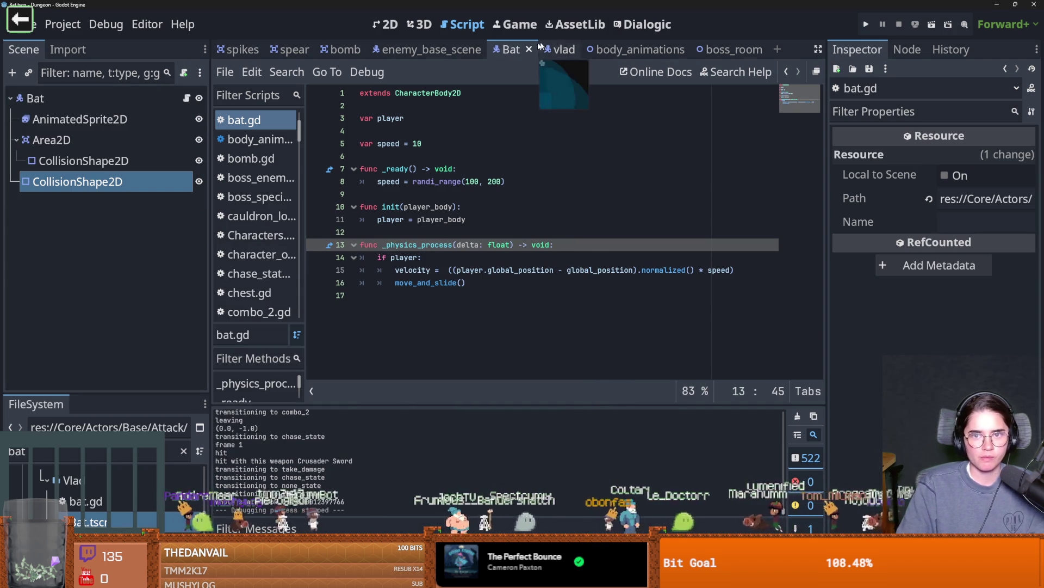
Change bat.gd's speed range from randi_range(100, 200) to randi_range(90, 150) and save.
double_click(473, 183)
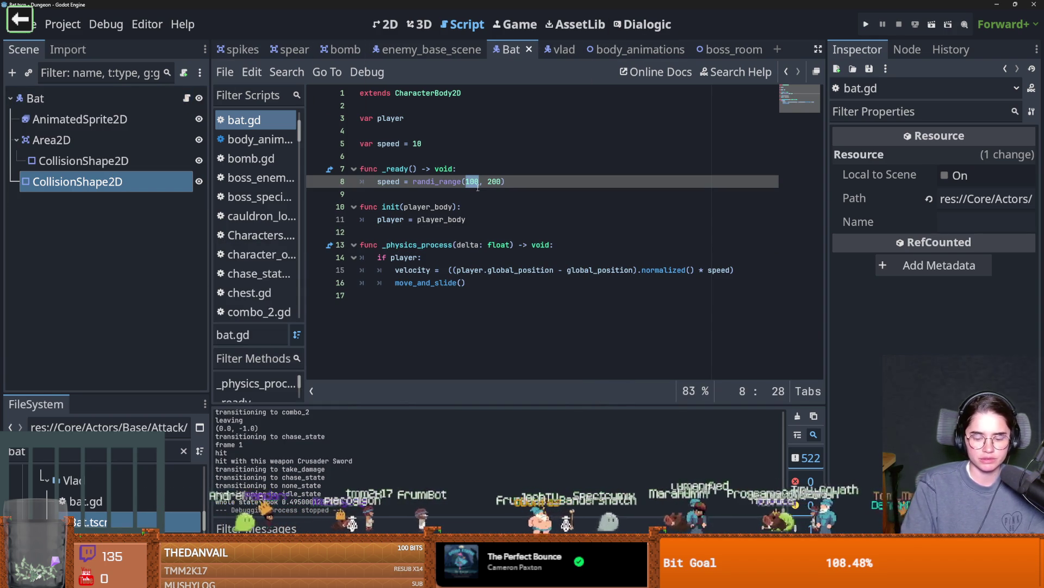
key("BackSpace")
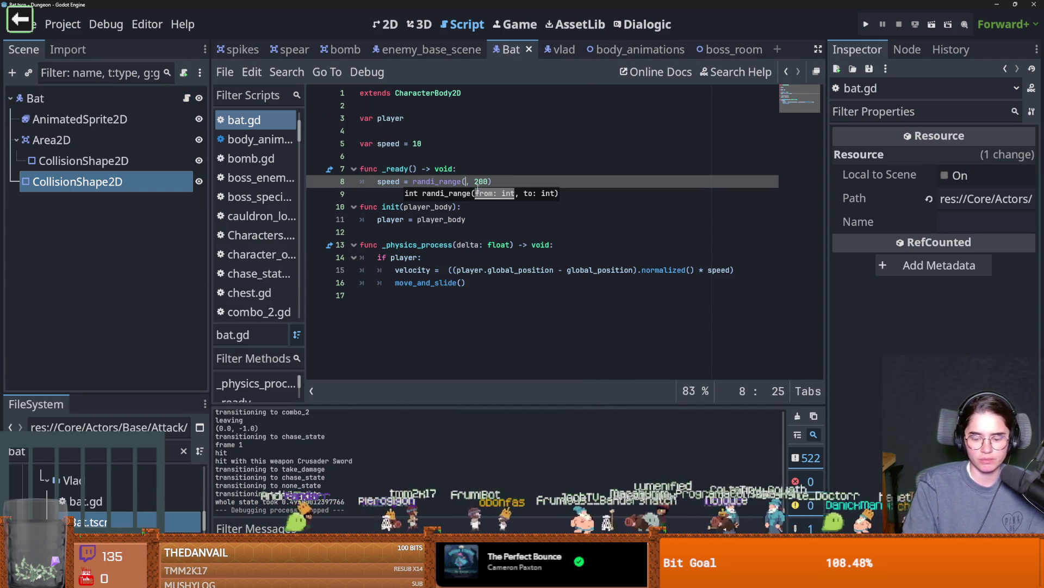
type("90")
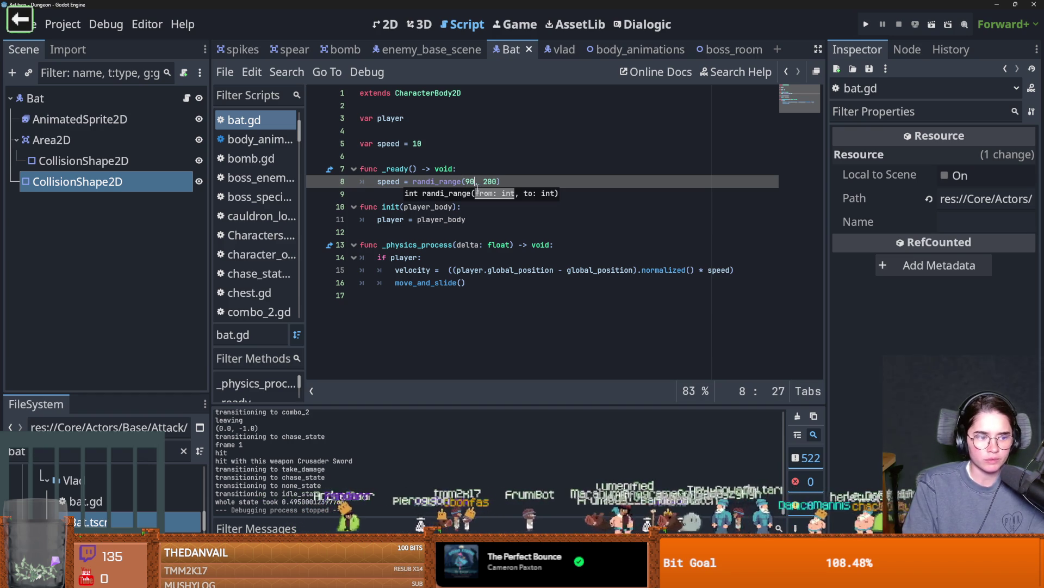
double_click(490, 182)
type("15")
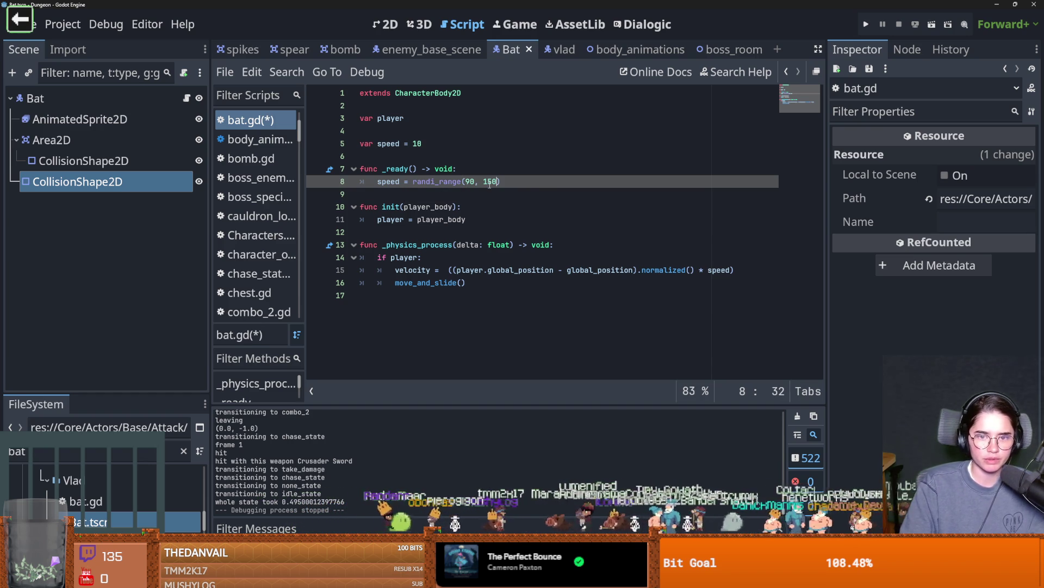
type("0")
key("ctrl+s")
left_click(493, 314)
key("ctrl+s")
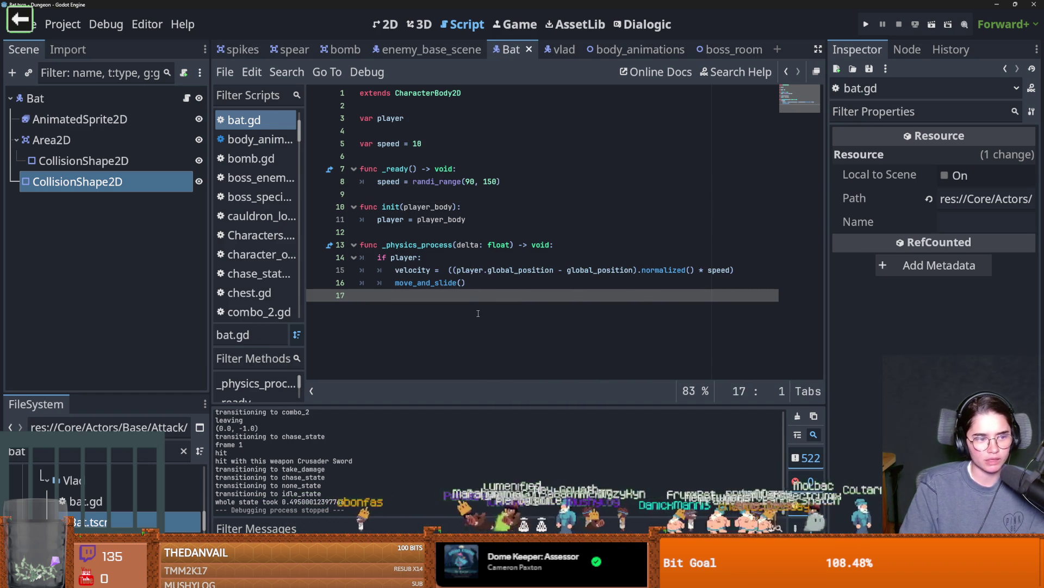
key("ctrl+s")
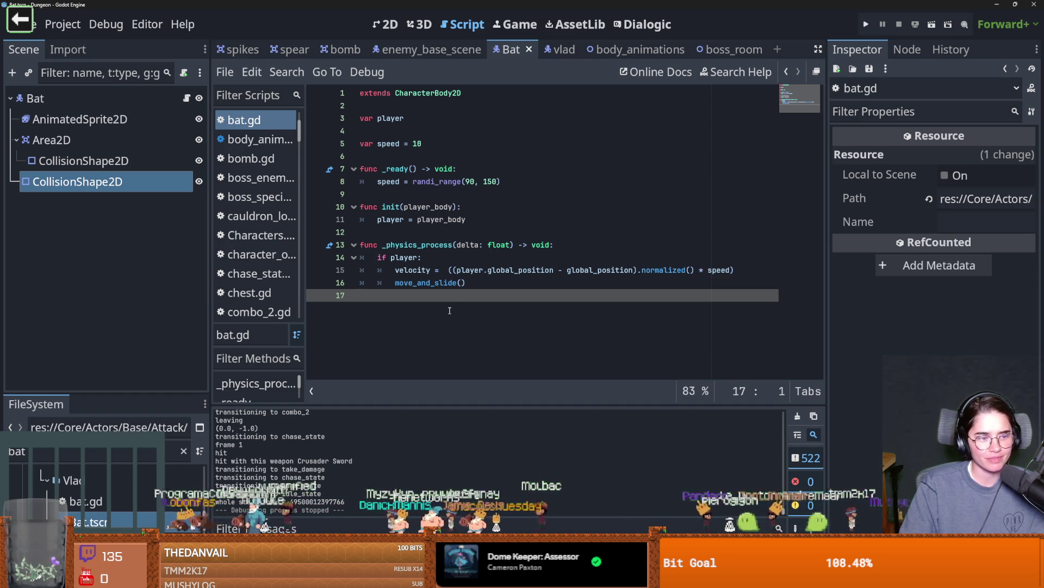
key("ctrl+s")
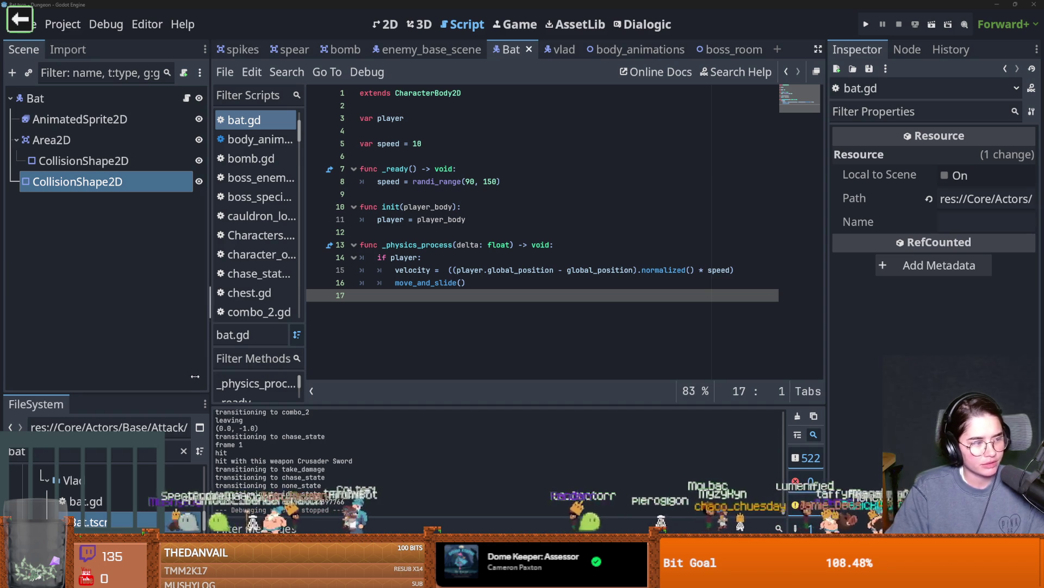
left_click(444, 270)
key("ctrl+s")
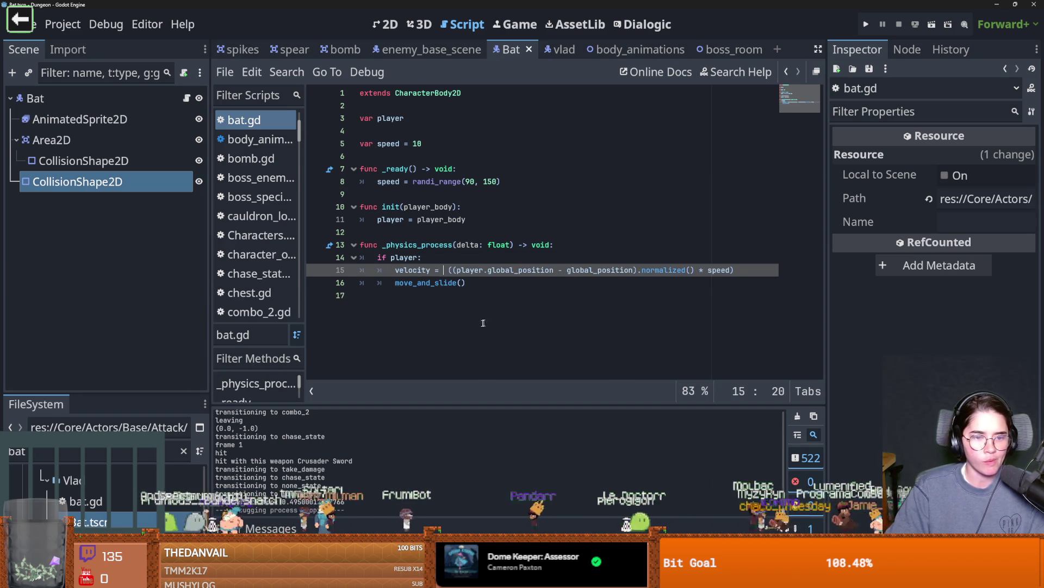
left_click(465, 308)
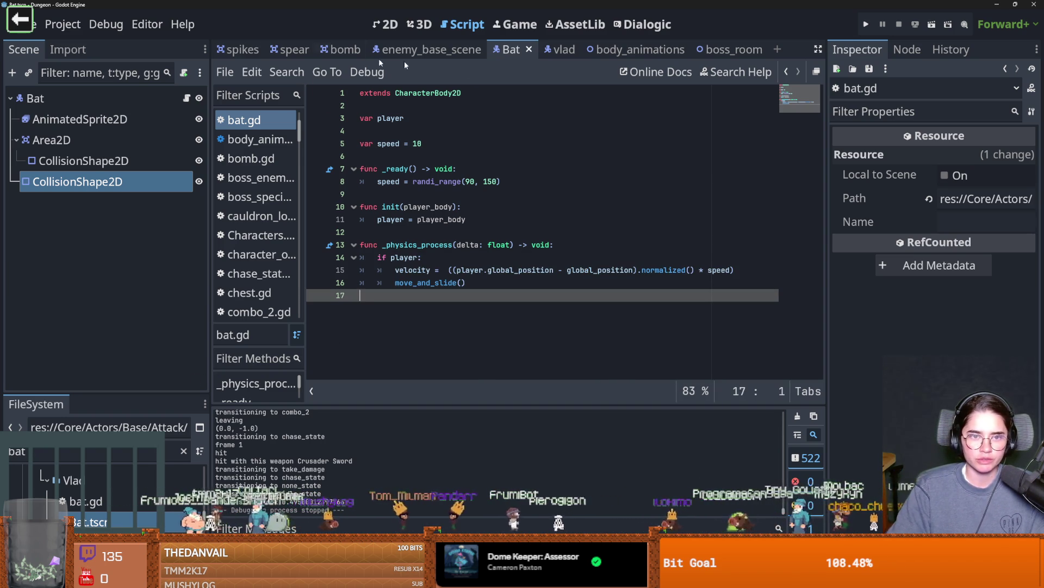
Open the vlad scene, collapse the attack_state node, and open the Vlad node's script.
left_click(562, 52)
scroll(139, 342, "down", 2)
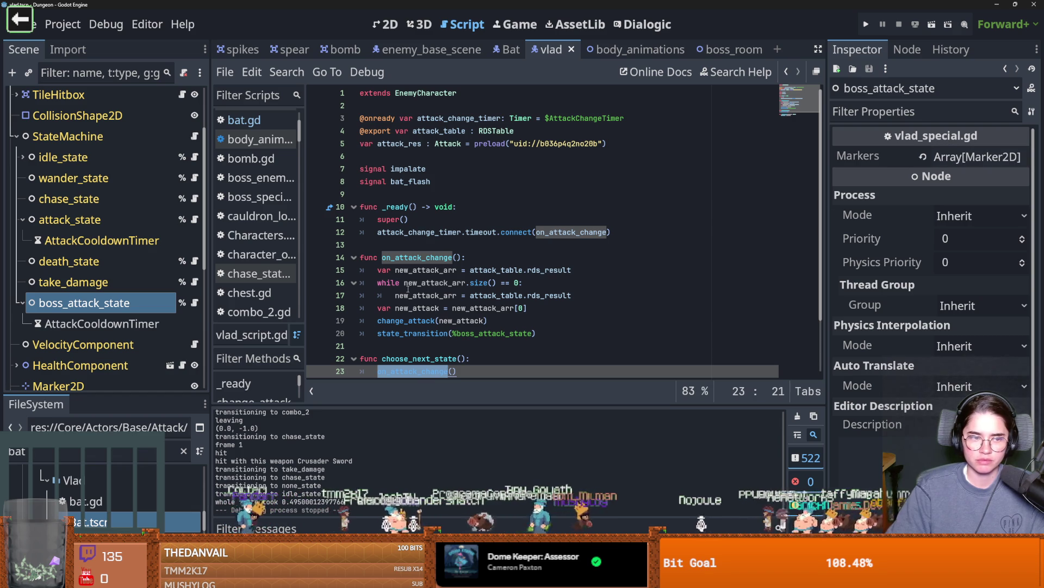
left_click(23, 220)
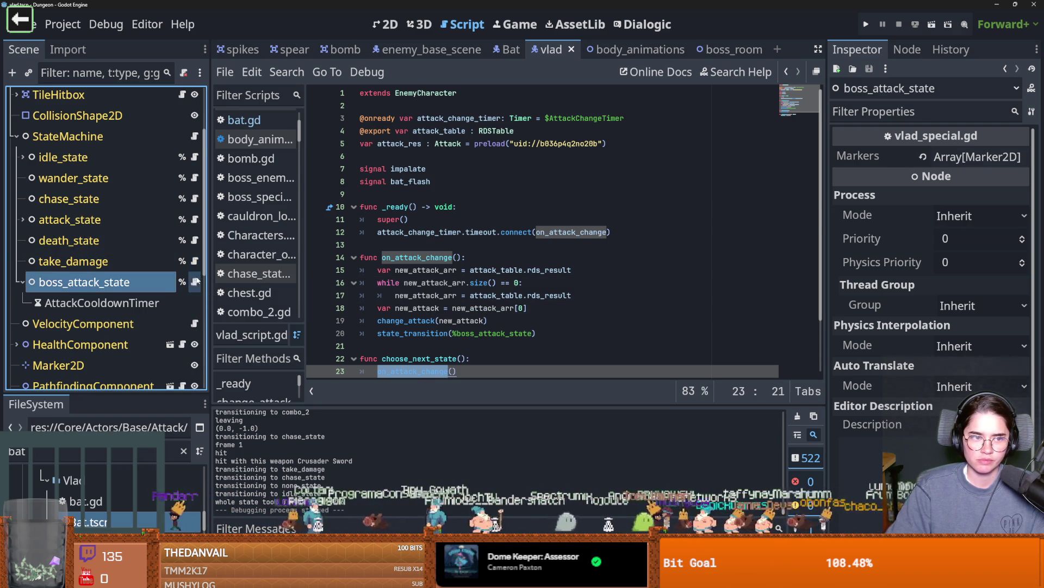
scroll(196, 280, "up", 3)
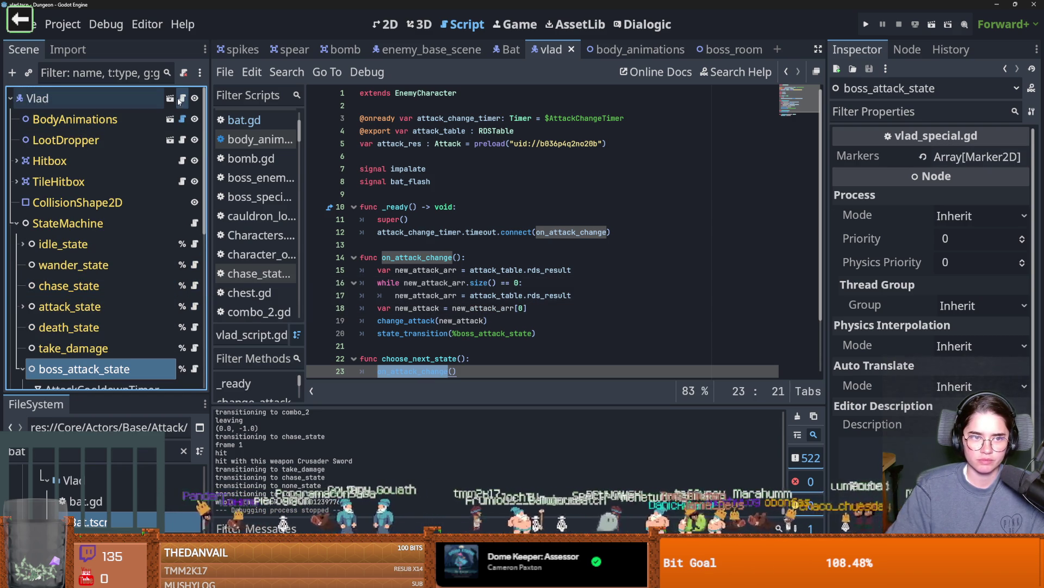
left_click(182, 98)
scroll(468, 248, "down", 2)
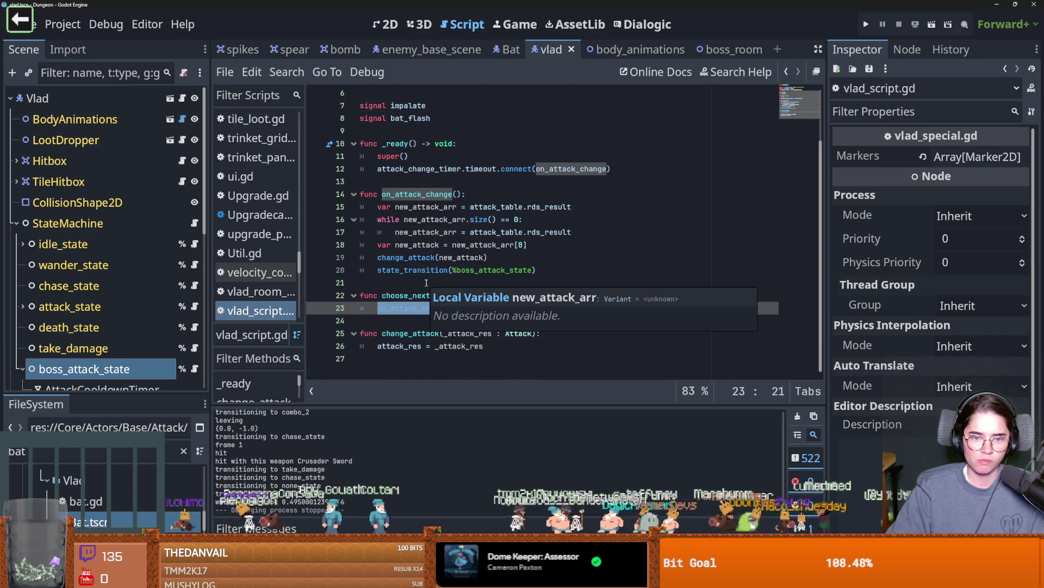
Add a line 'if new_attack == mace' after change_attack(new_attack) in on_attack_change.
left_click(413, 270)
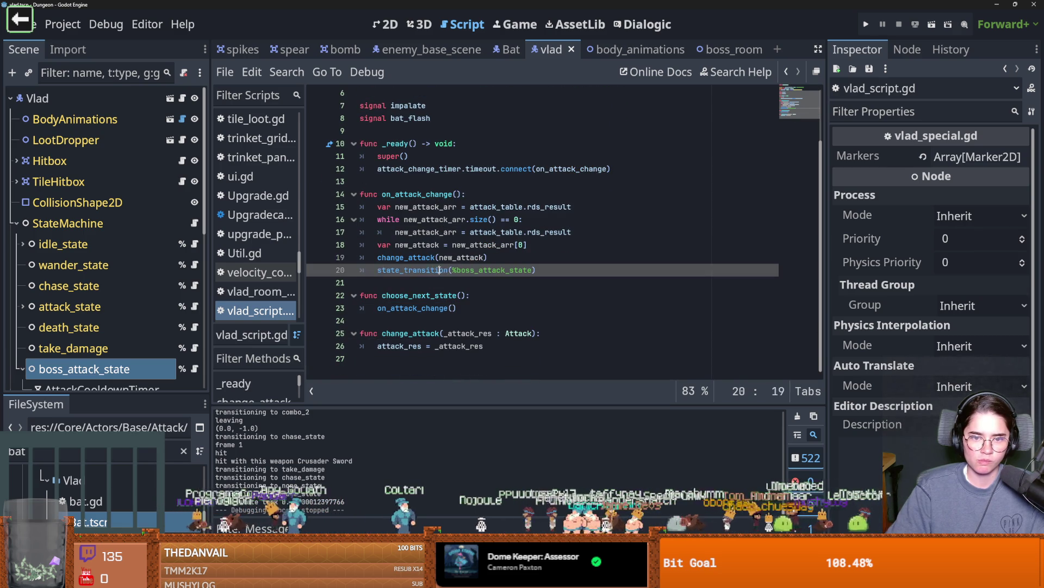
double_click(489, 272)
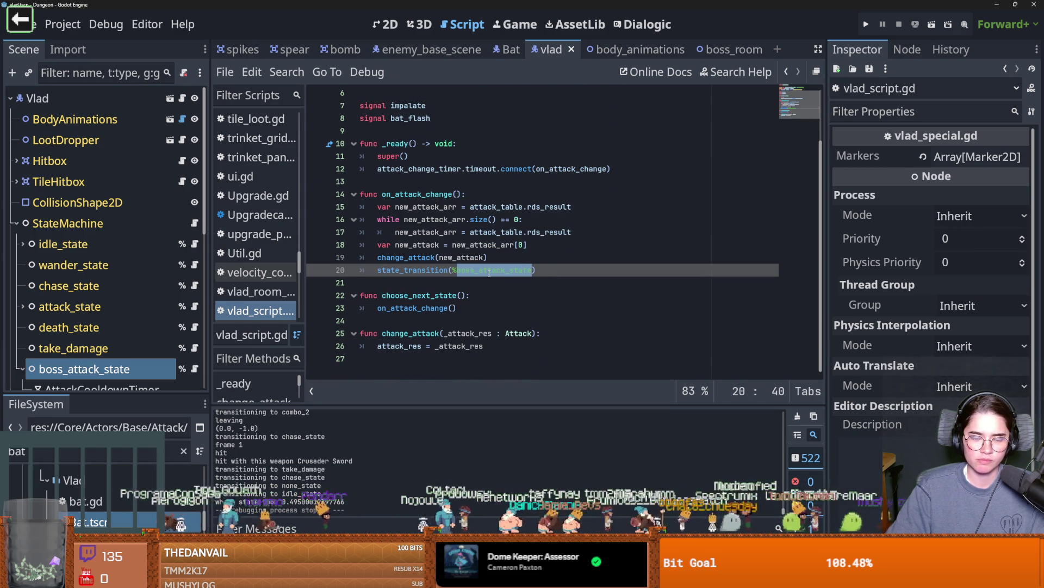
left_click(496, 260)
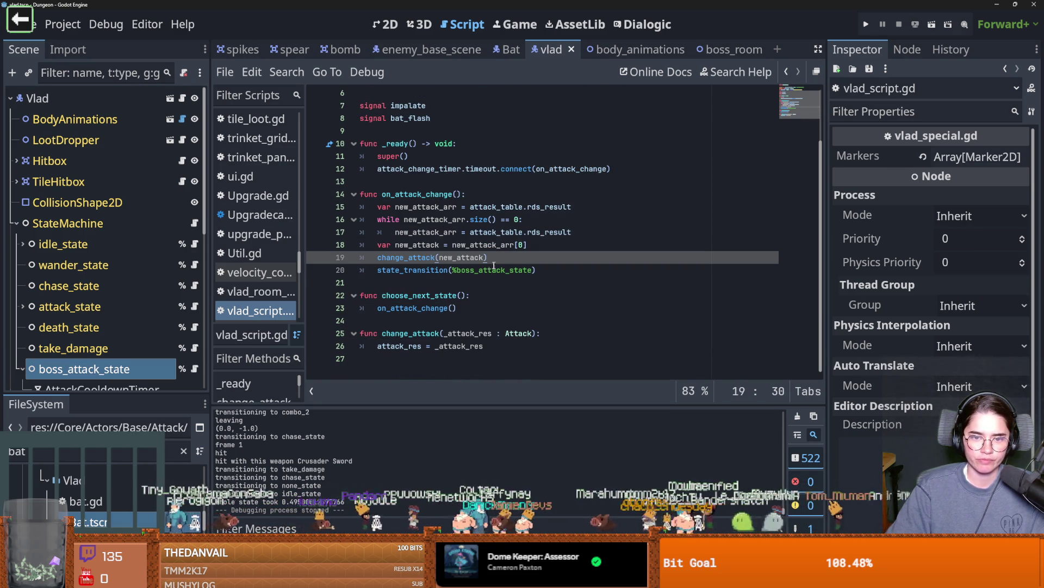
key("Left")
mouse_move(466, 258)
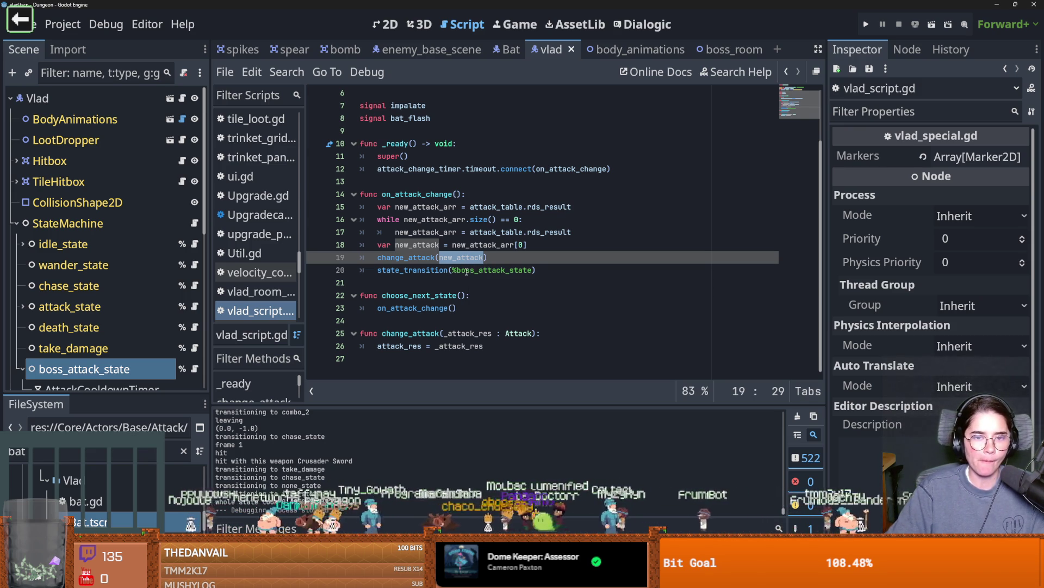
left_click(502, 257)
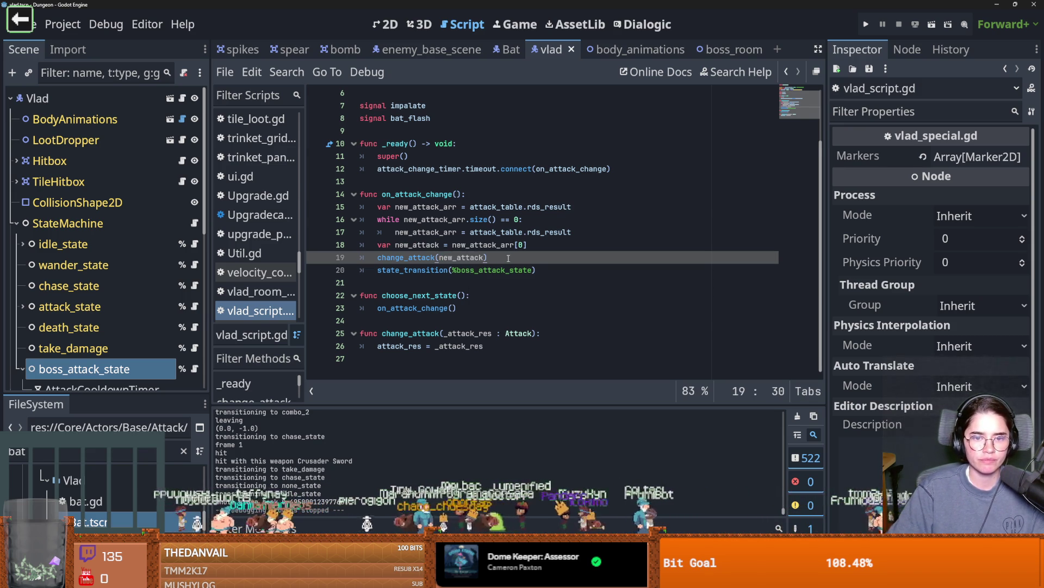
key("Return")
type("if new_attack ==")
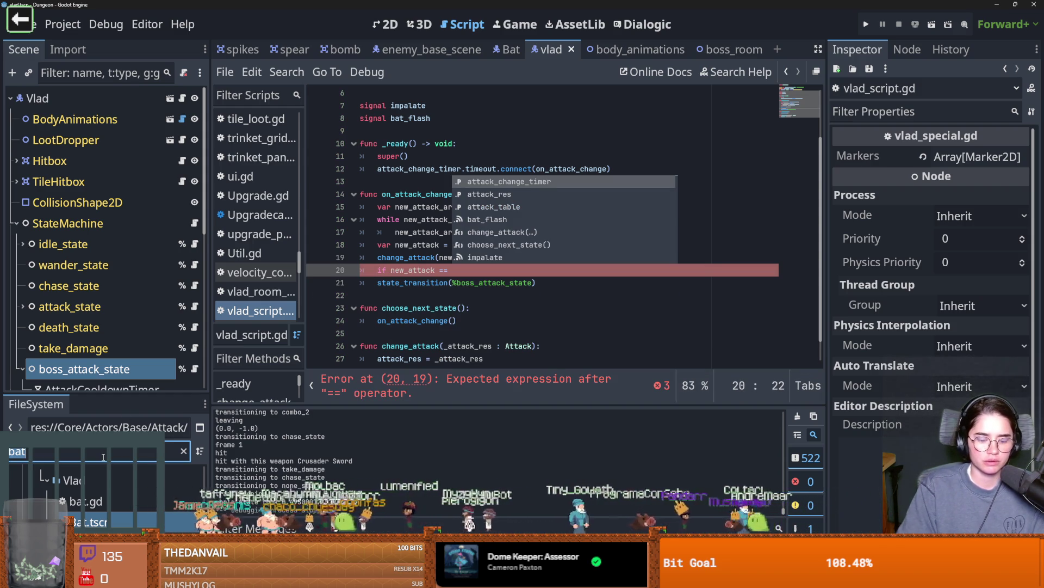
type(" mace")
Add a MaceSwing.tres preload constant and write 'if new_attack == MACE_SWING: pass' with an else branch.
mouse_move(87, 526)
left_mouse_down()
mouse_move(406, 272)
mouse_move(407, 142)
mouse_move(419, 133)
left_mouse_up()
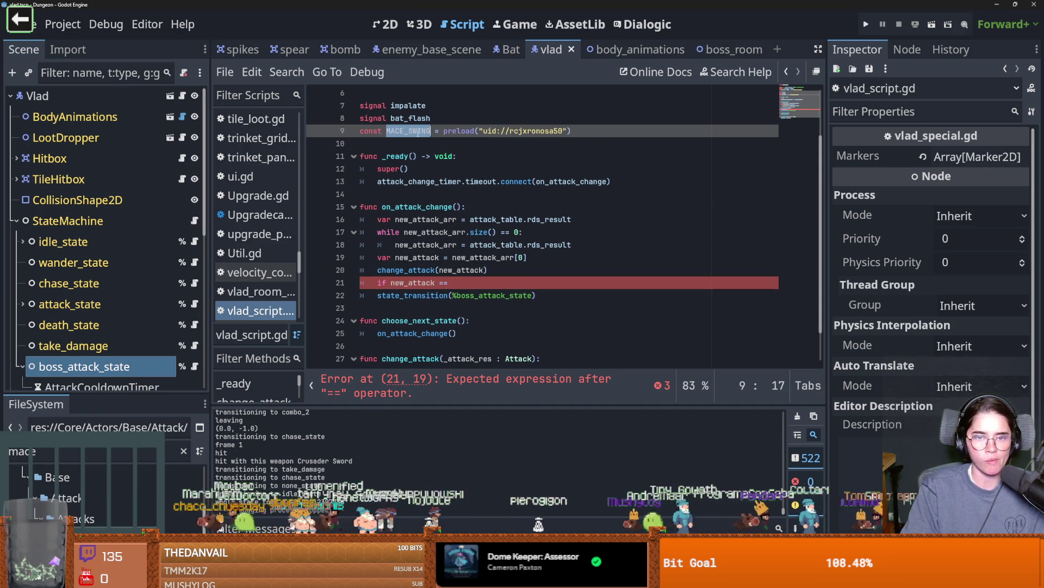
left_click(492, 282)
type("MACE_SWING:")
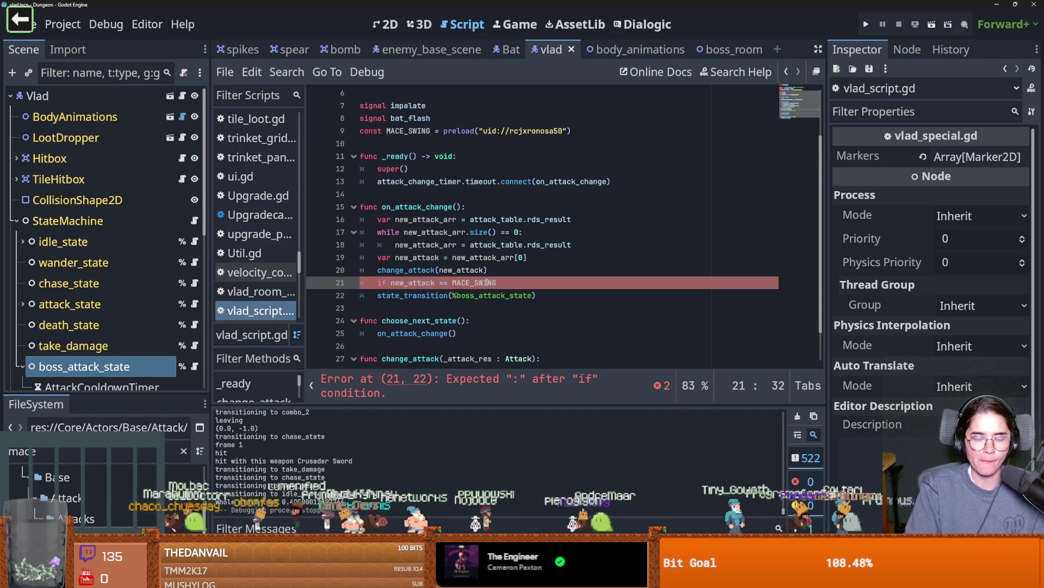
key("Return")
type("pass")
key("Return")
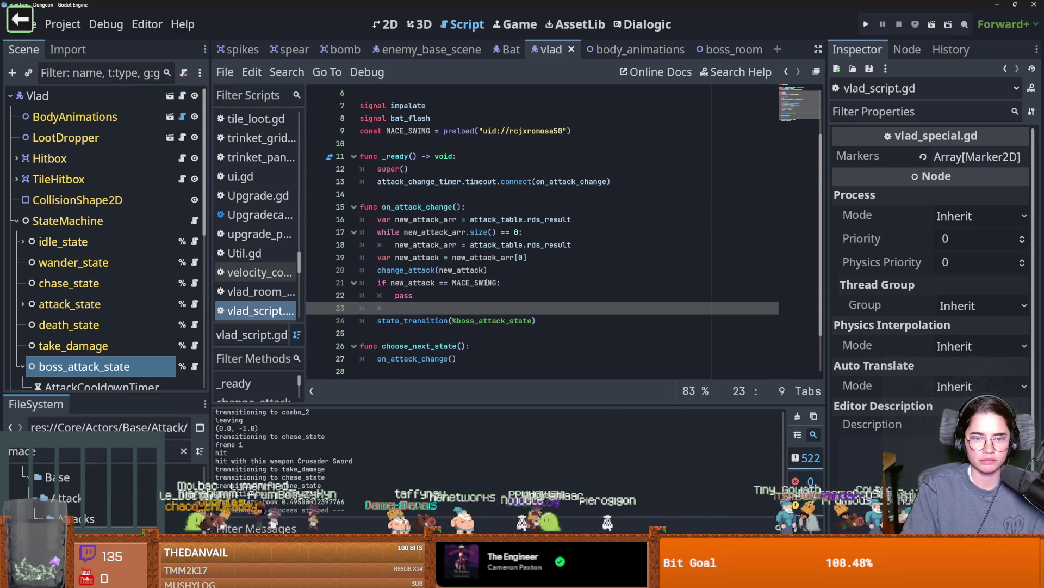
key("BackSpace")
type("else:")
key("Return")
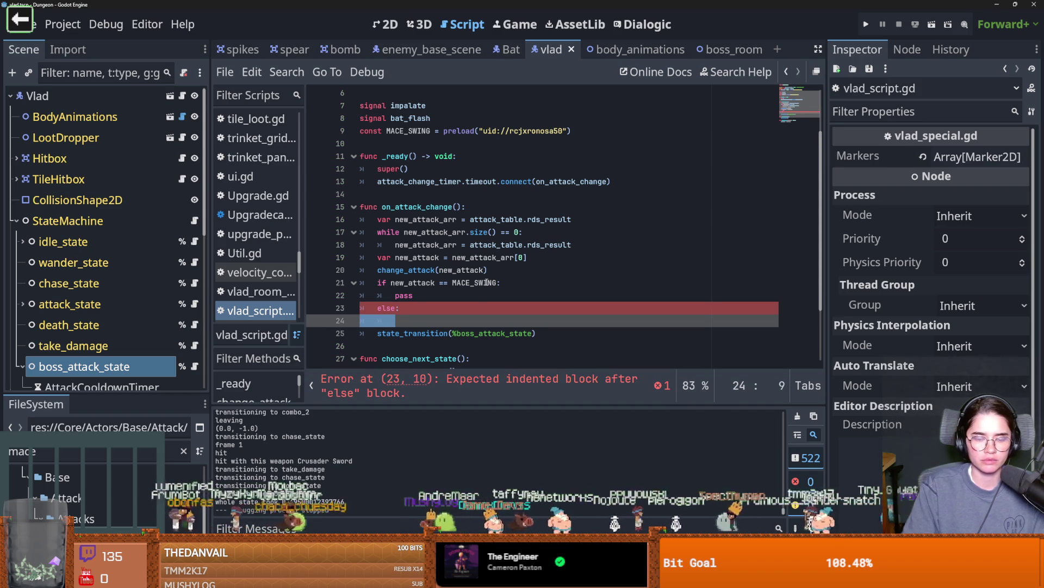
Indent state_transition into the else block, remove the blank line above it, and save.
left_click(394, 325)
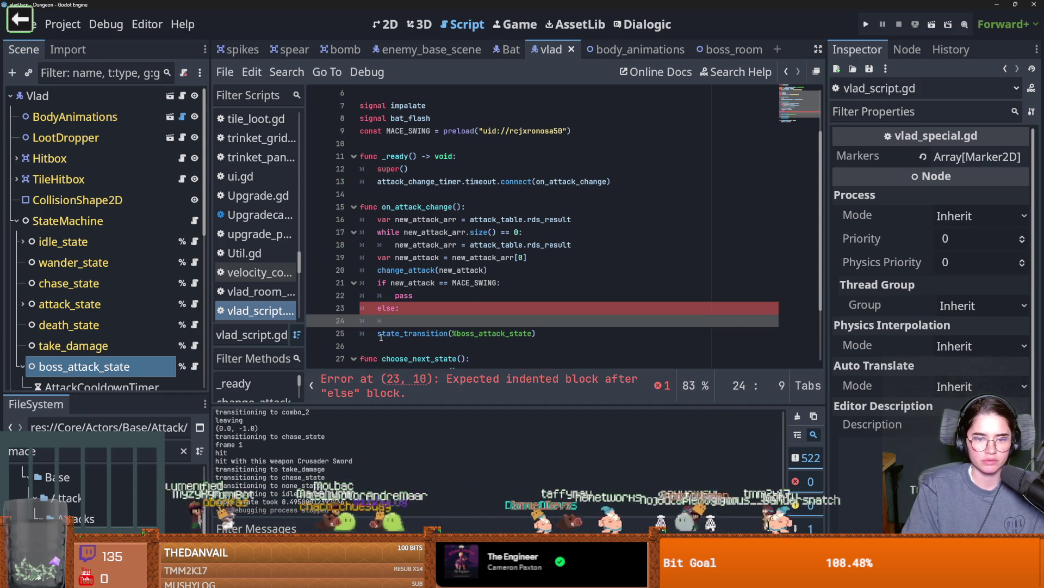
left_click(378, 333)
key("Tab")
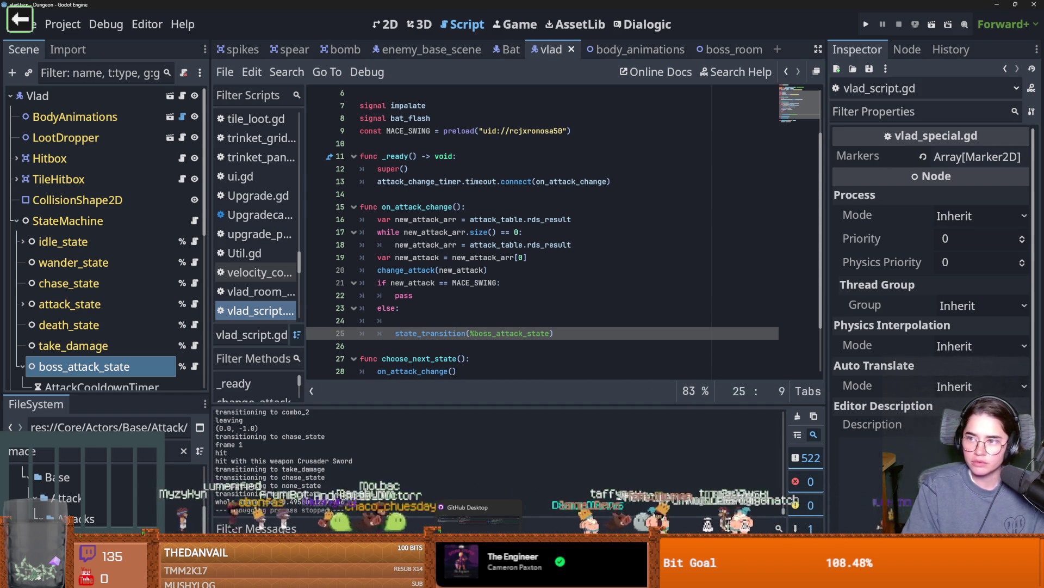
left_click(398, 322)
key("BackSpace")
key("BackSpace")
key("BackSpace")
key("ctrl+s")
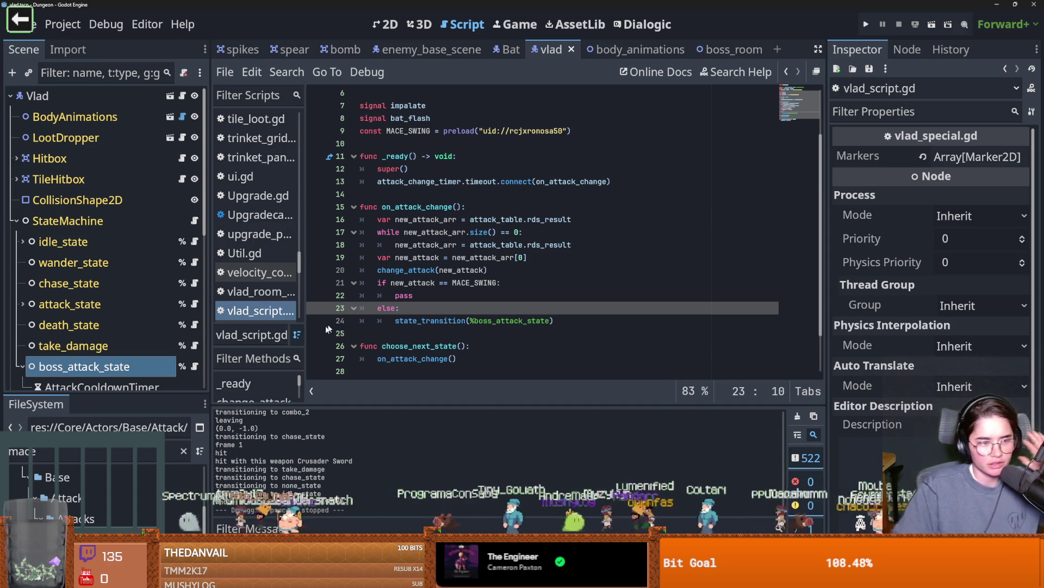
key("ctrl+s")
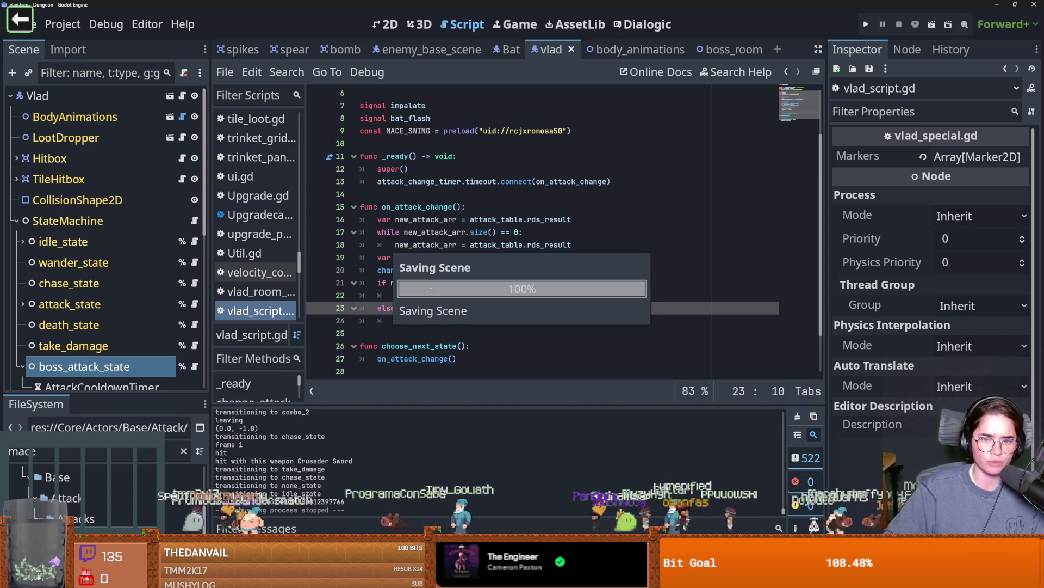
double_click(407, 295)
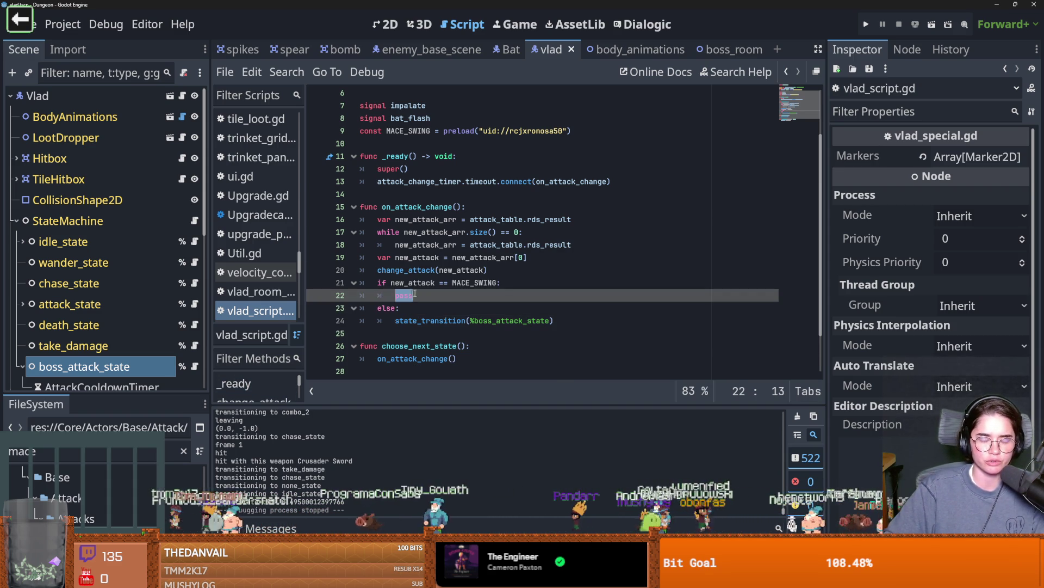
left_click(195, 283)
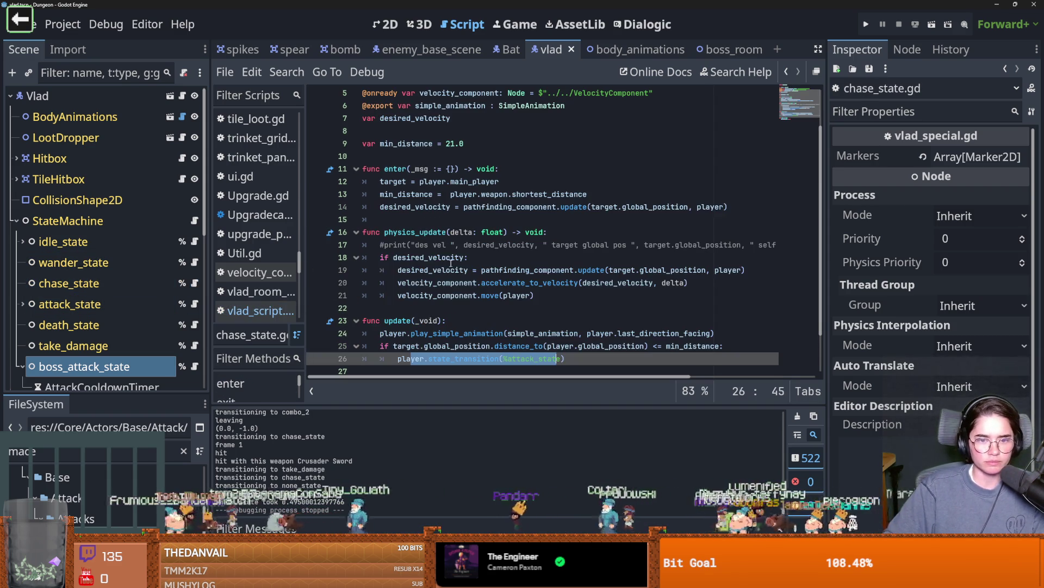
Replace attack_state's Attack Res EnemyBaseAttack.tres with MaceSwing.tres via Quick Load and save the vlad scene.
scroll(450, 263, "down", 2)
left_click(500, 308)
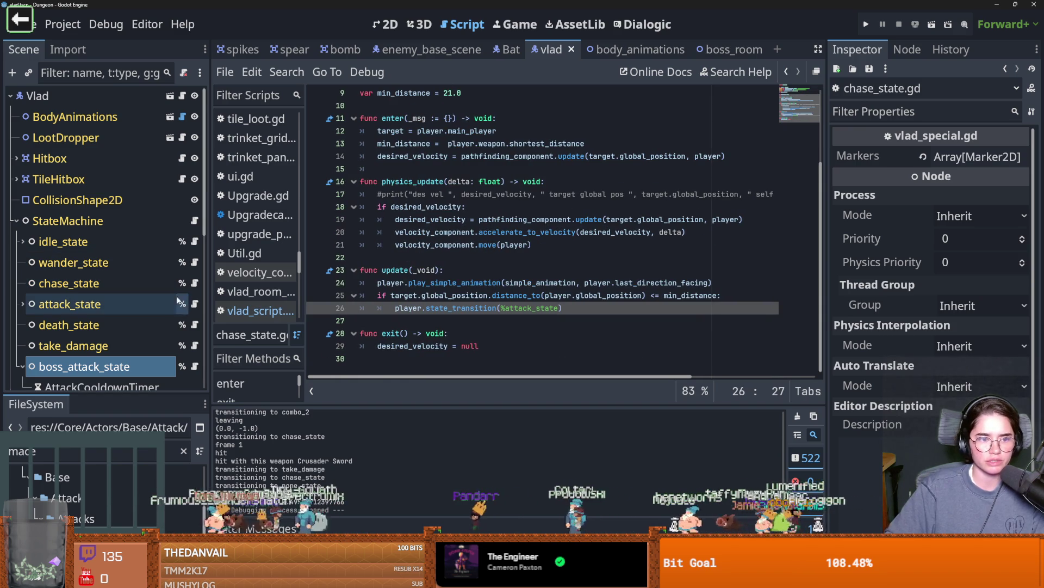
left_click(194, 305)
left_click(159, 302)
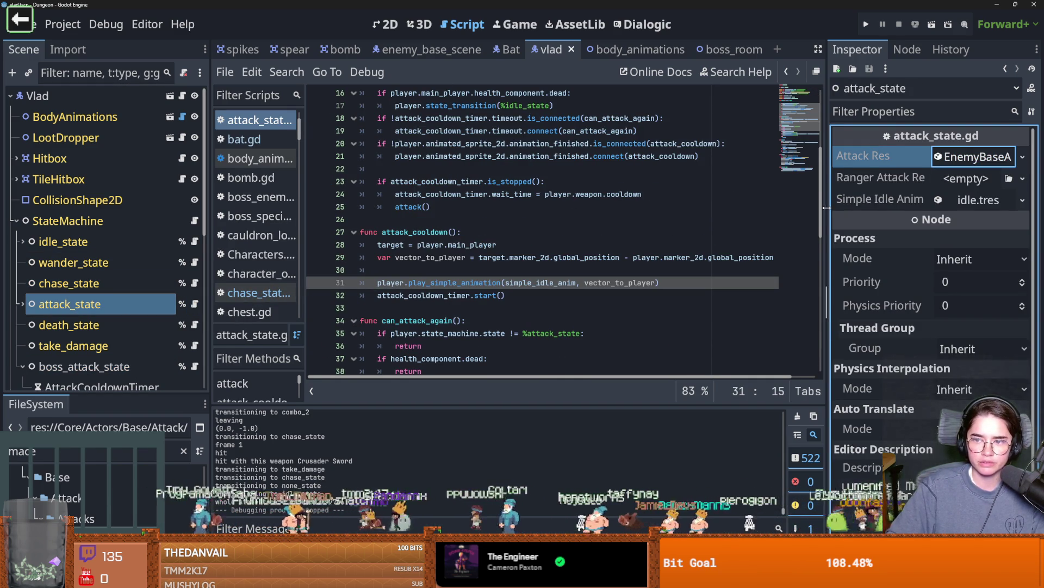
left_click_drag(825, 163, 656, 164)
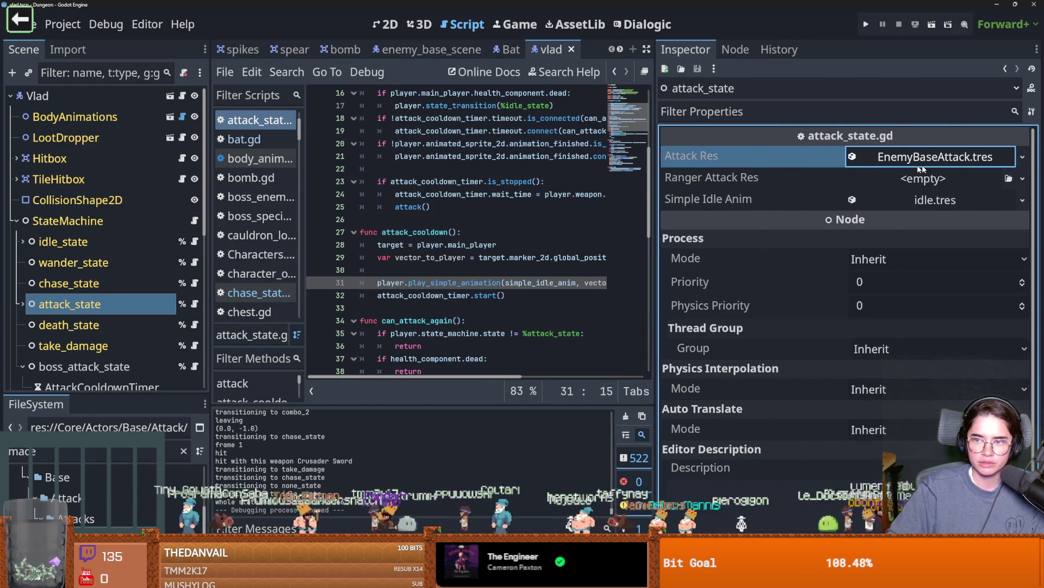
left_click(1023, 157)
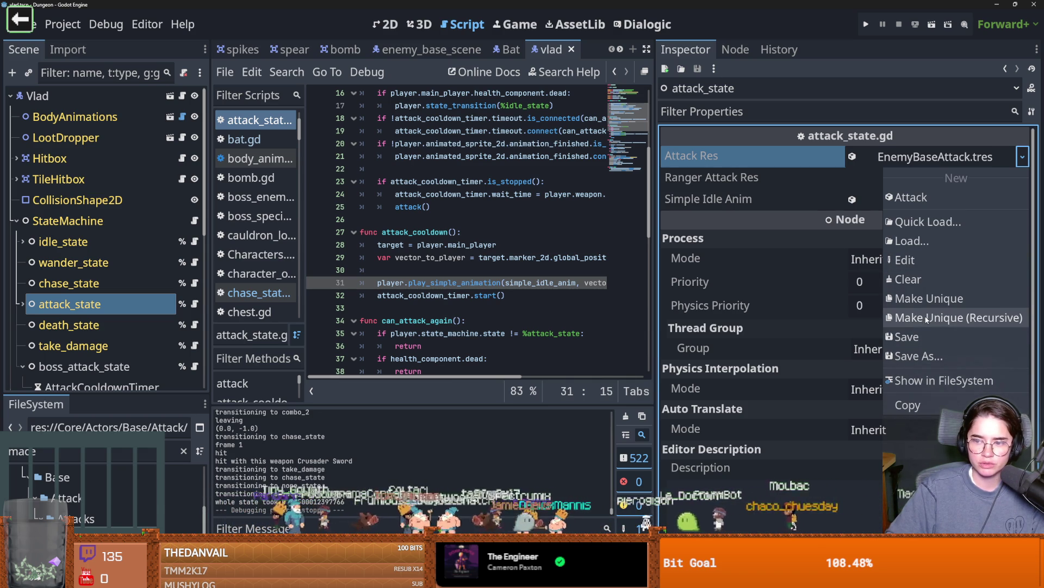
left_click(908, 219)
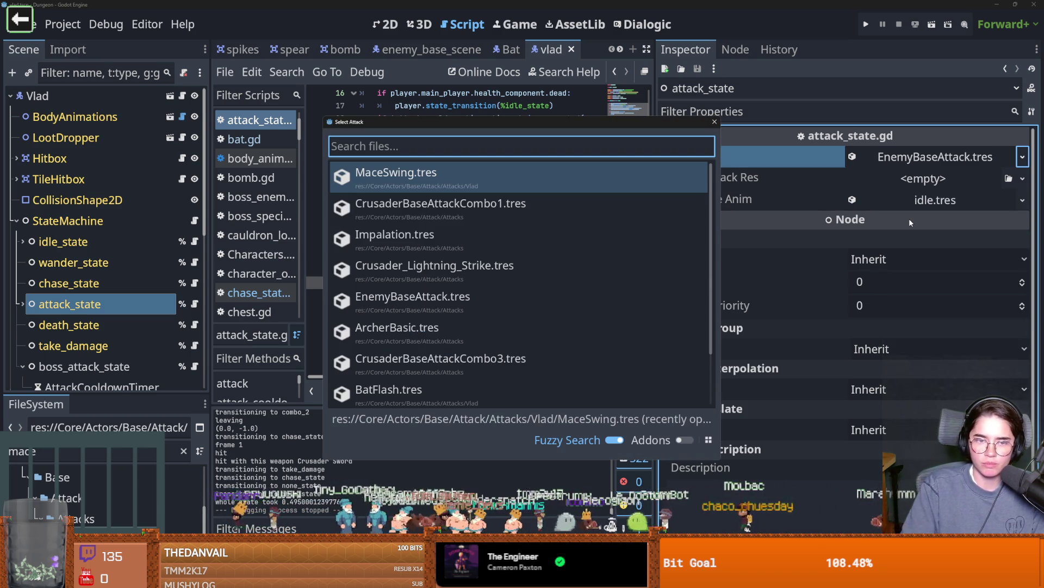
key("Return")
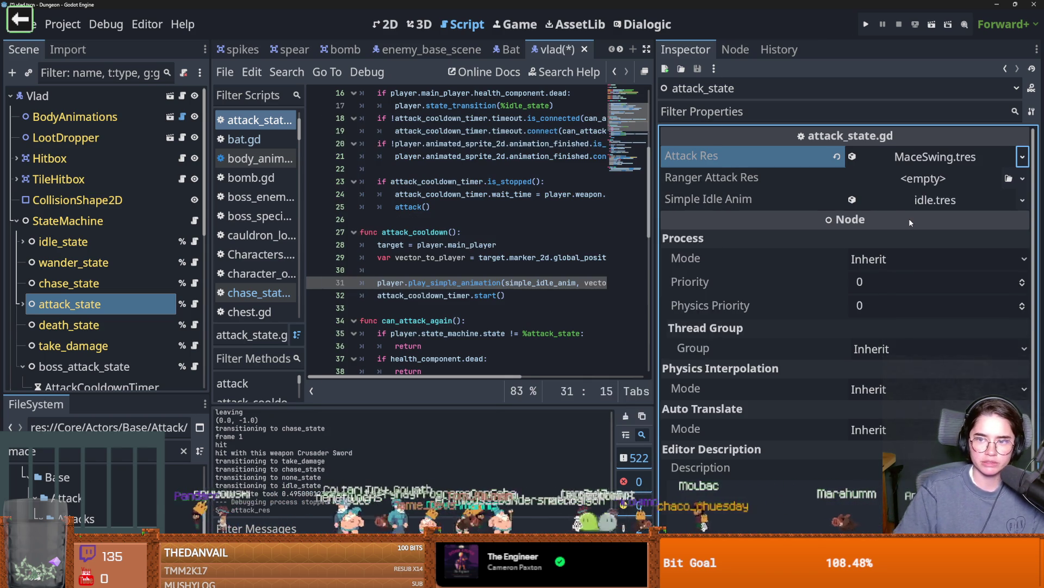
left_click(948, 209)
left_click(937, 210)
key("ctrl+s")
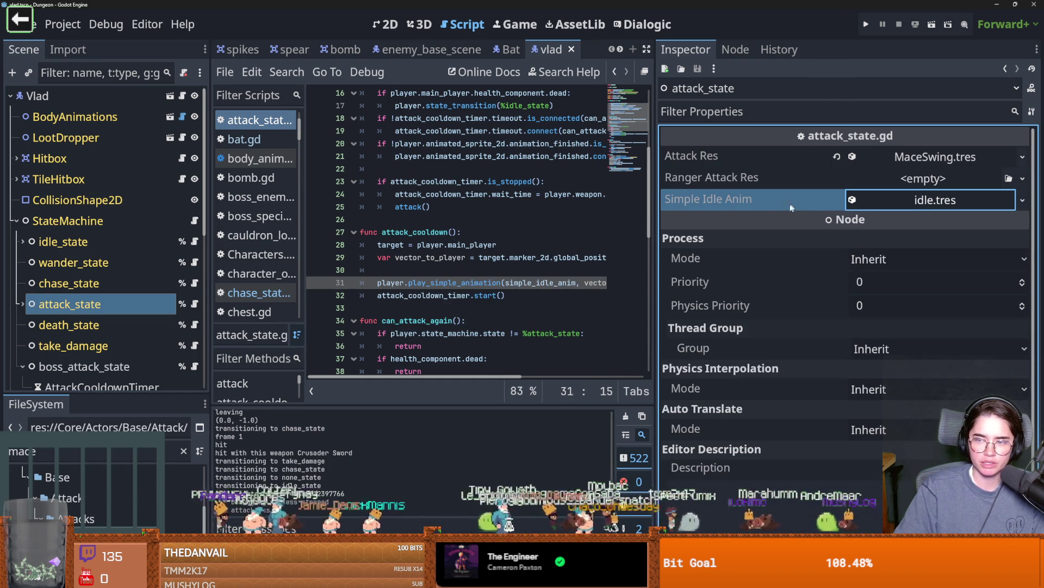
left_click(195, 303)
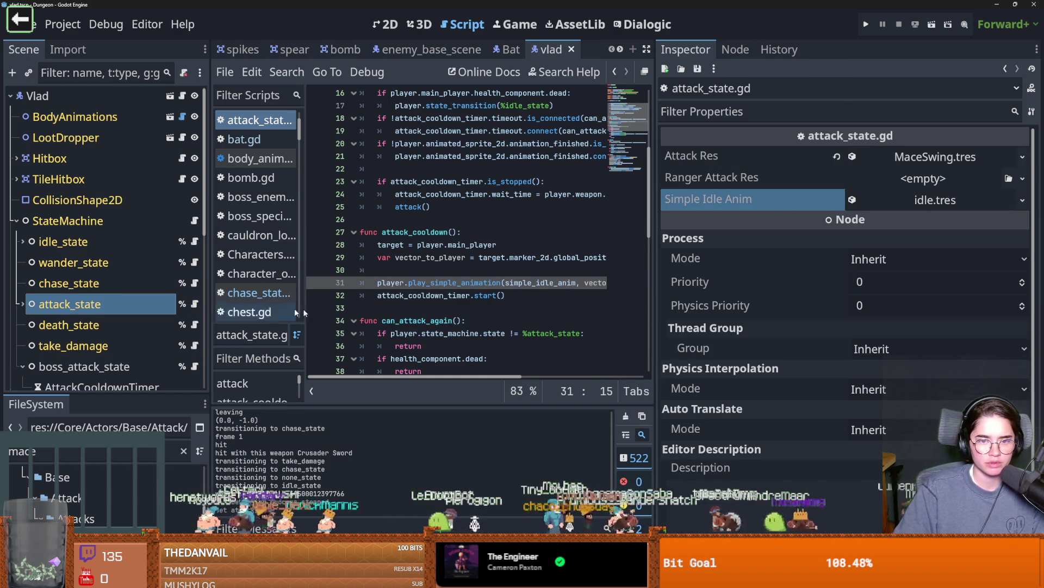
Inspect the idle_state and chase_state nodes, then narrow the Inspector to widen the code editor.
scroll(456, 315, "up", 1)
scroll(456, 315, "up", 2)
key("ctrl+s")
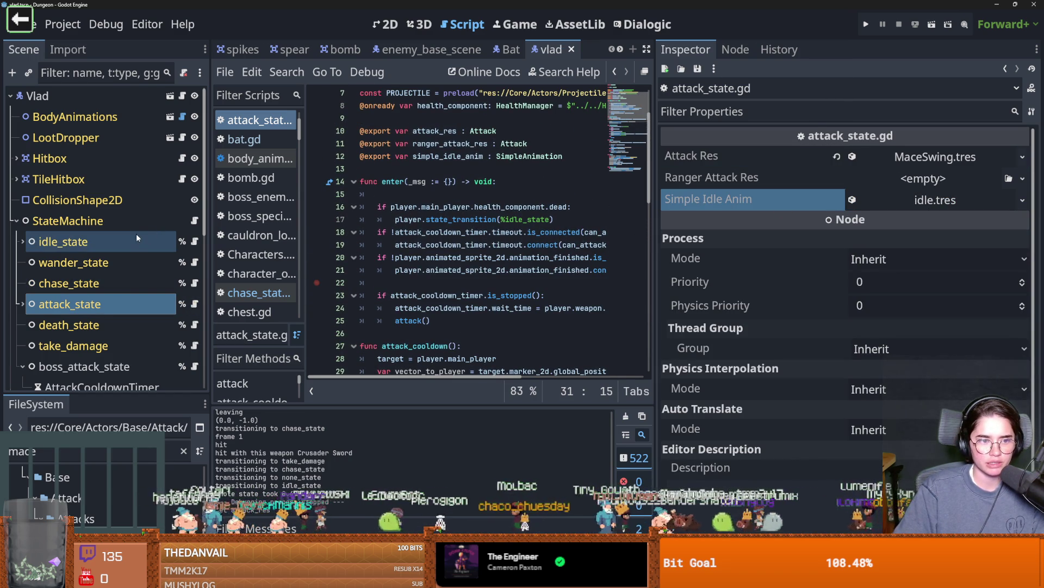
left_click(136, 235)
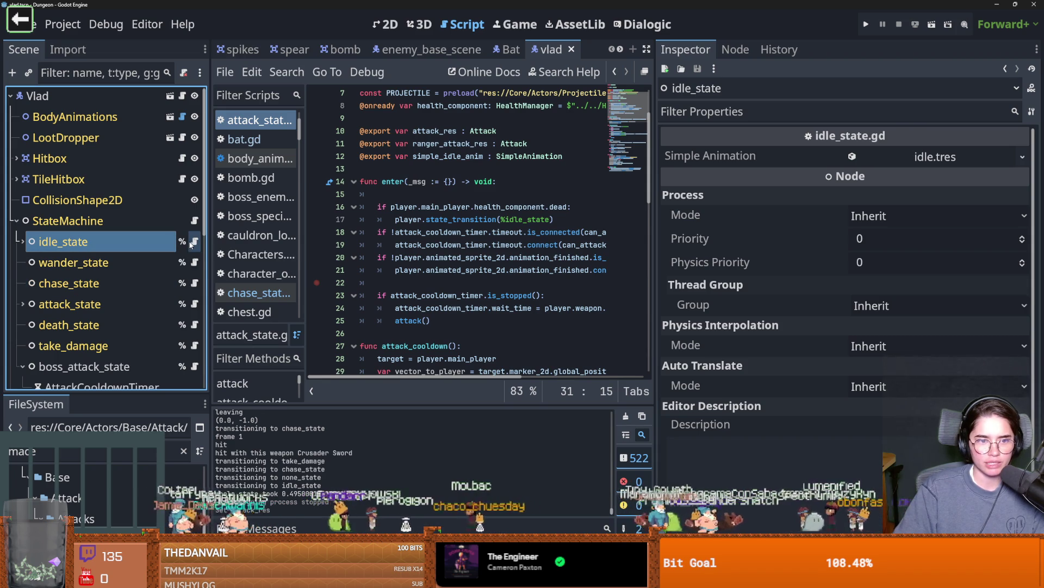
scroll(181, 253, "down", 2)
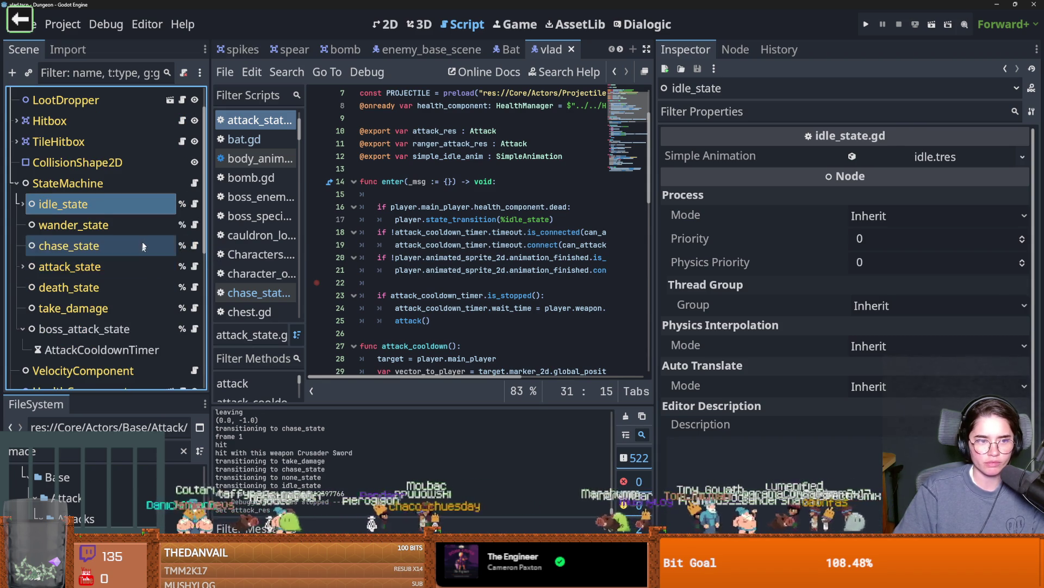
left_click(133, 247)
scroll(506, 290, "down", 5)
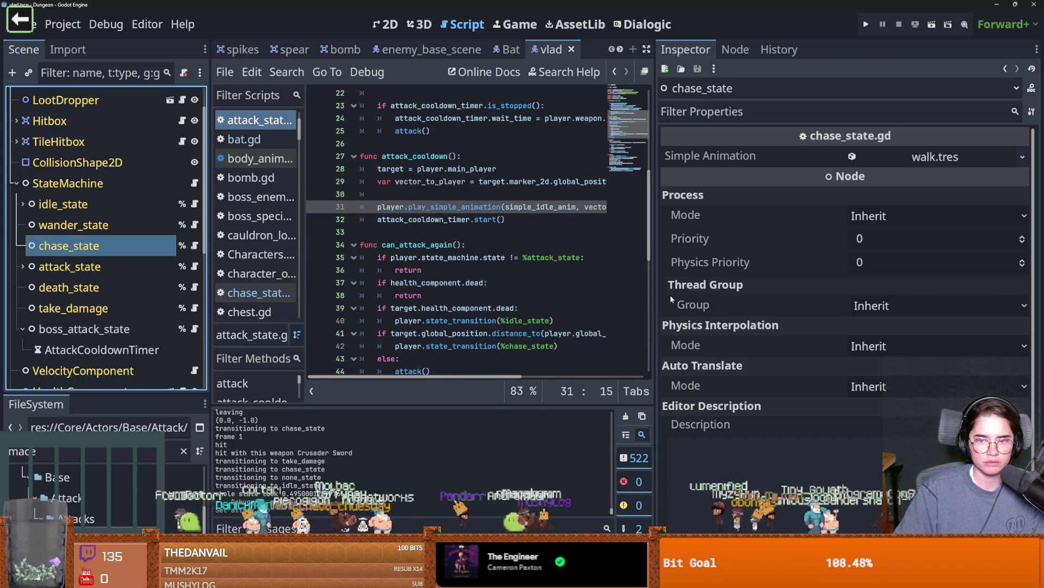
mouse_move(655, 305)
left_mouse_down()
mouse_move(814, 304)
mouse_move(758, 305)
left_mouse_up()
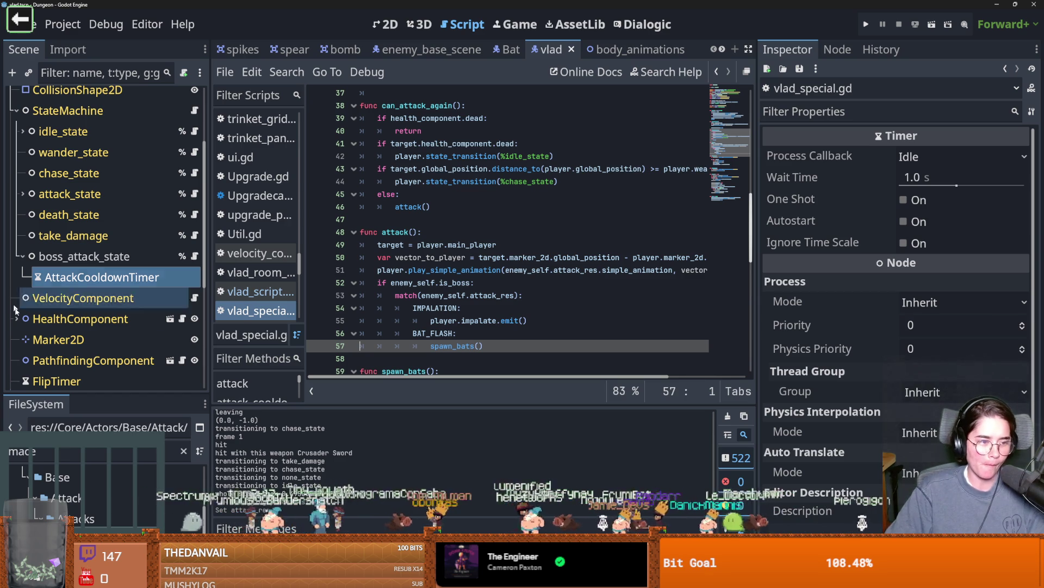
left_click(503, 244)
key("ctrl+s")
scroll(471, 227, "up", 3)
scroll(471, 228, "down", 2)
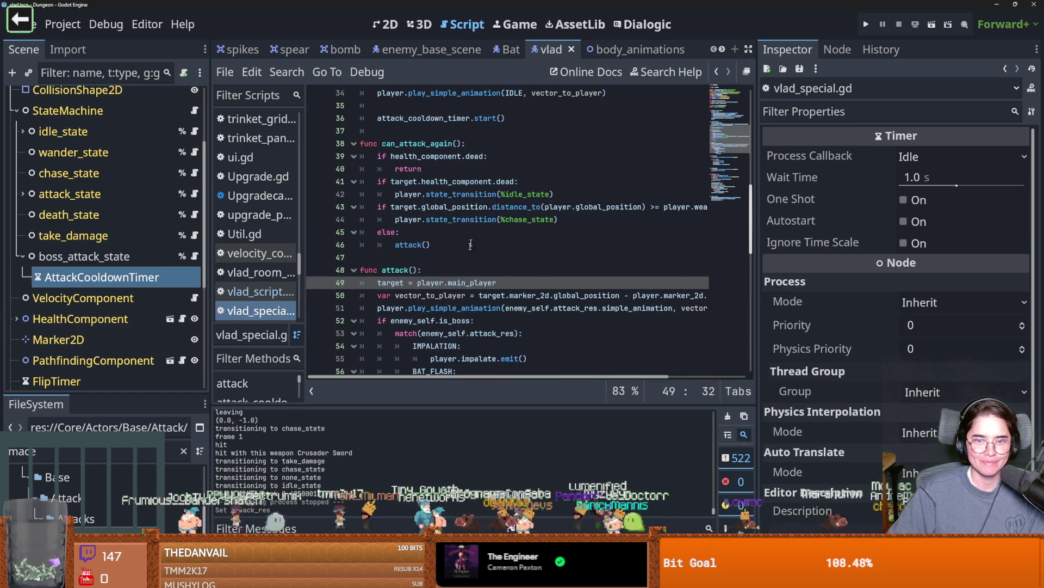
double_click(410, 244)
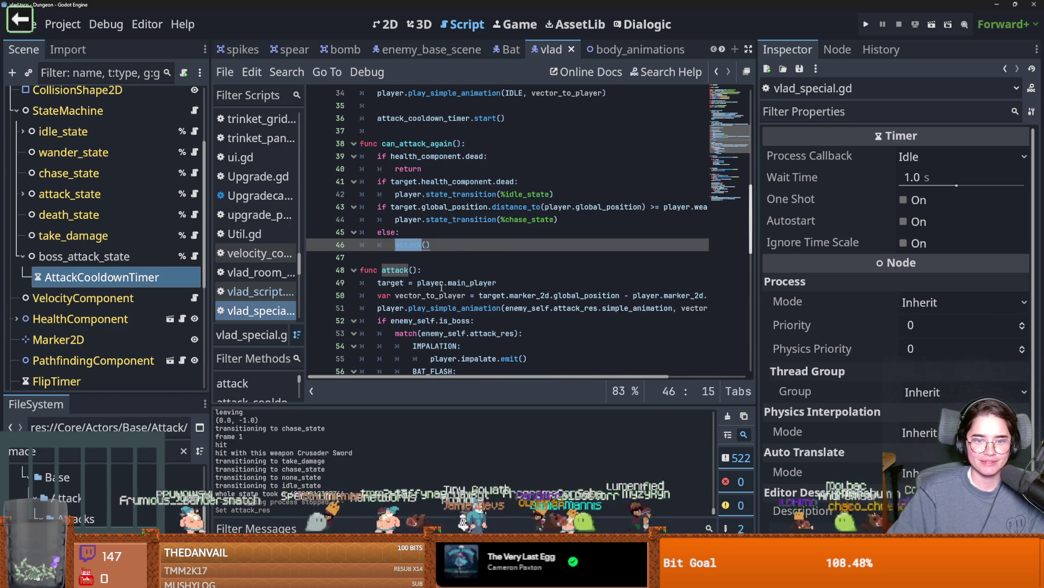
scroll(424, 272, "up", 7)
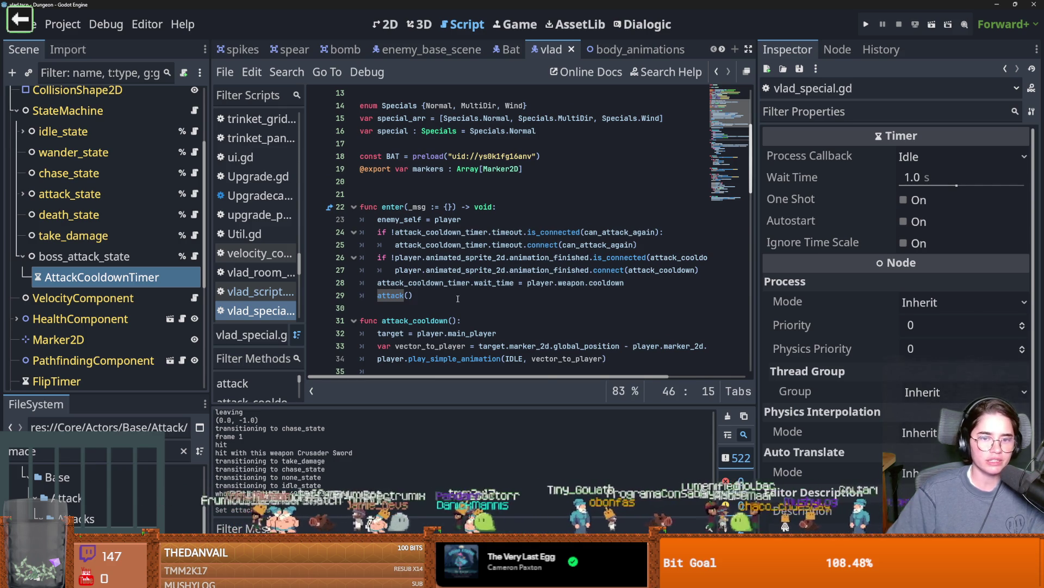
left_click(400, 295, "ctrl")
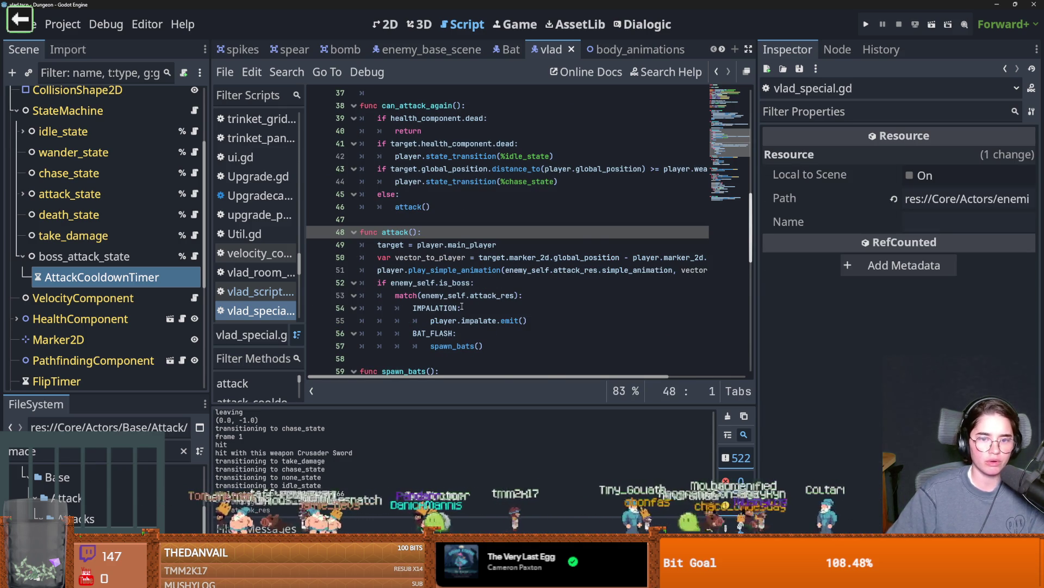
scroll(462, 306, "down", 6)
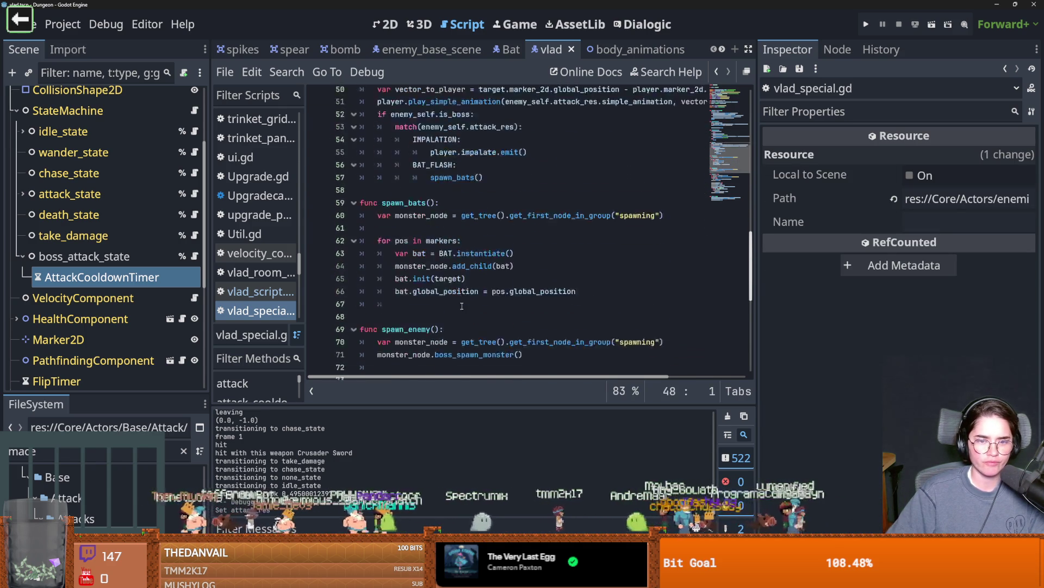
scroll(462, 306, "down", 7)
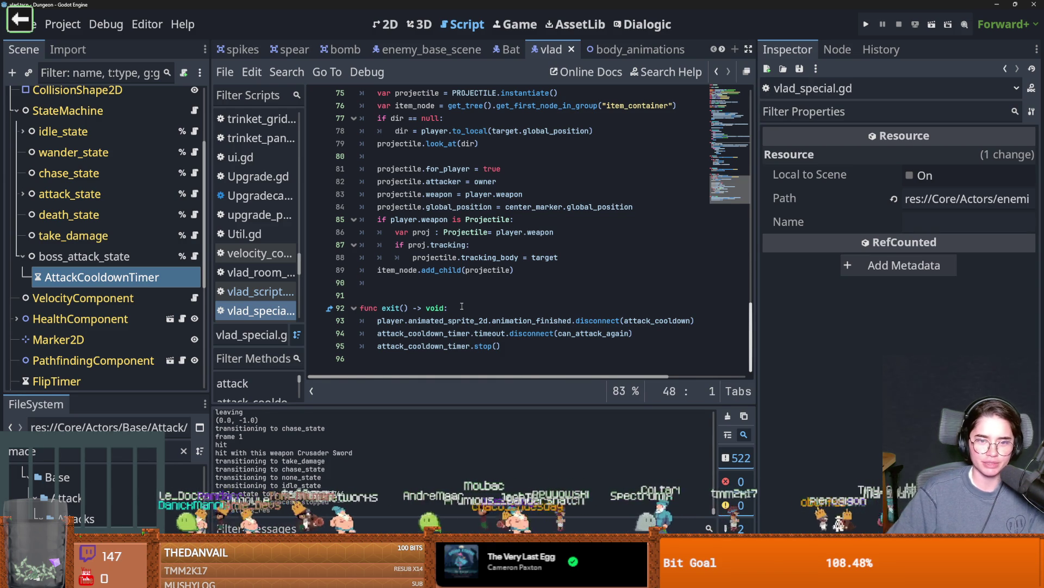
scroll(462, 306, "up", 10)
scroll(469, 126, "up", 14)
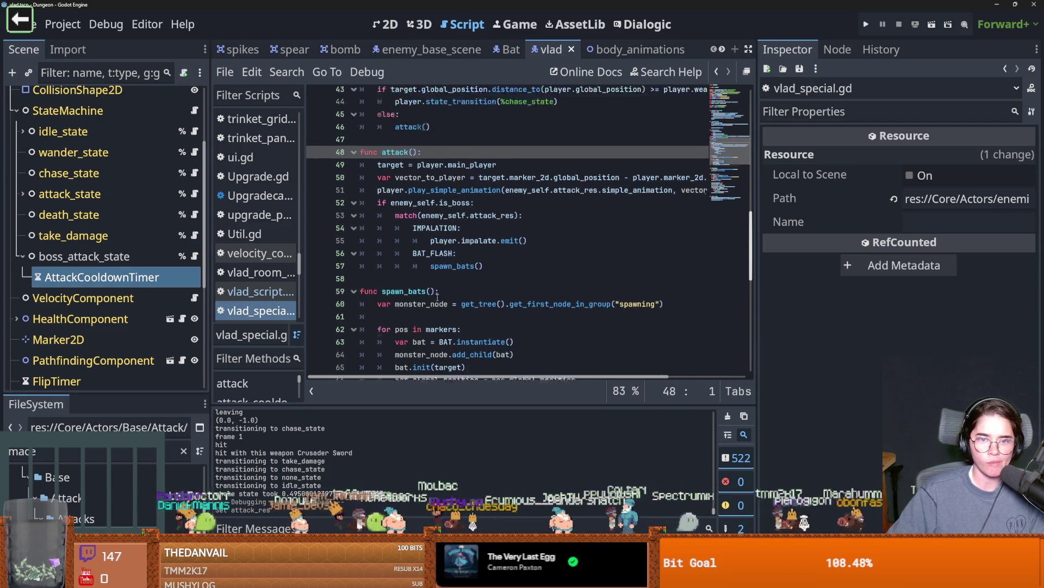
double_click(463, 119)
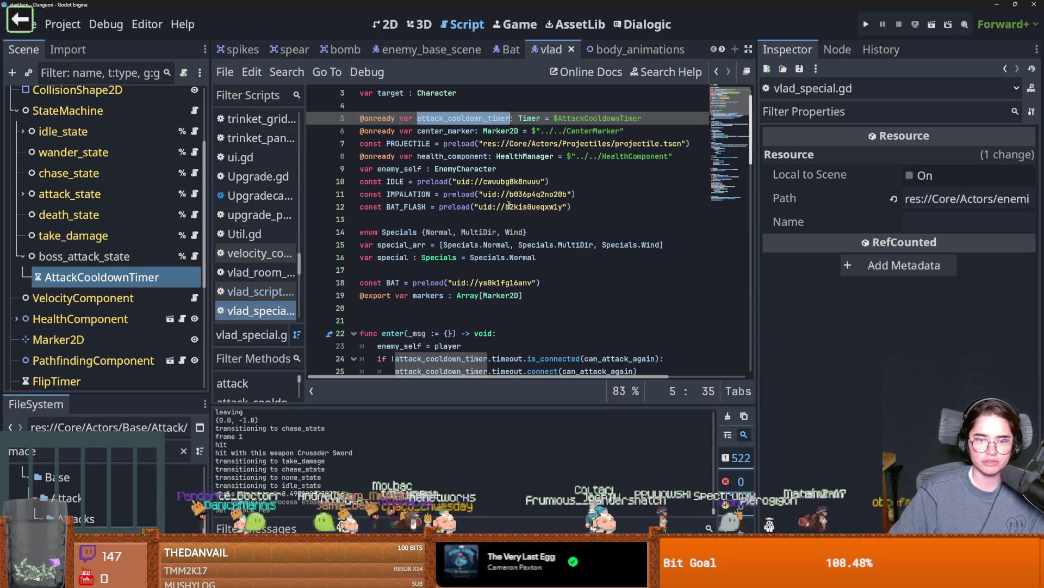
scroll(524, 247, "down", 7)
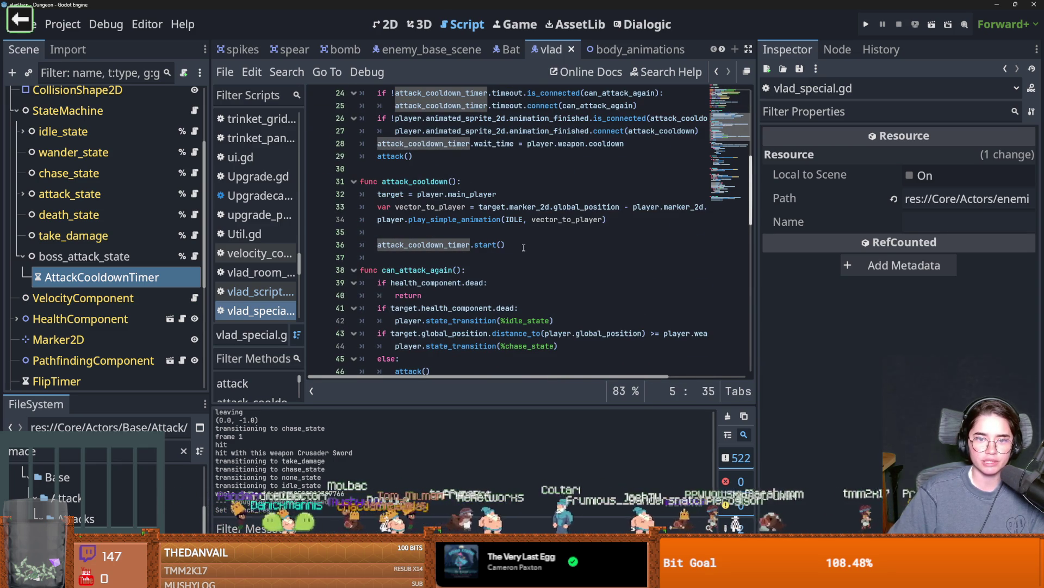
double_click(430, 182)
scroll(435, 184, "up", 3)
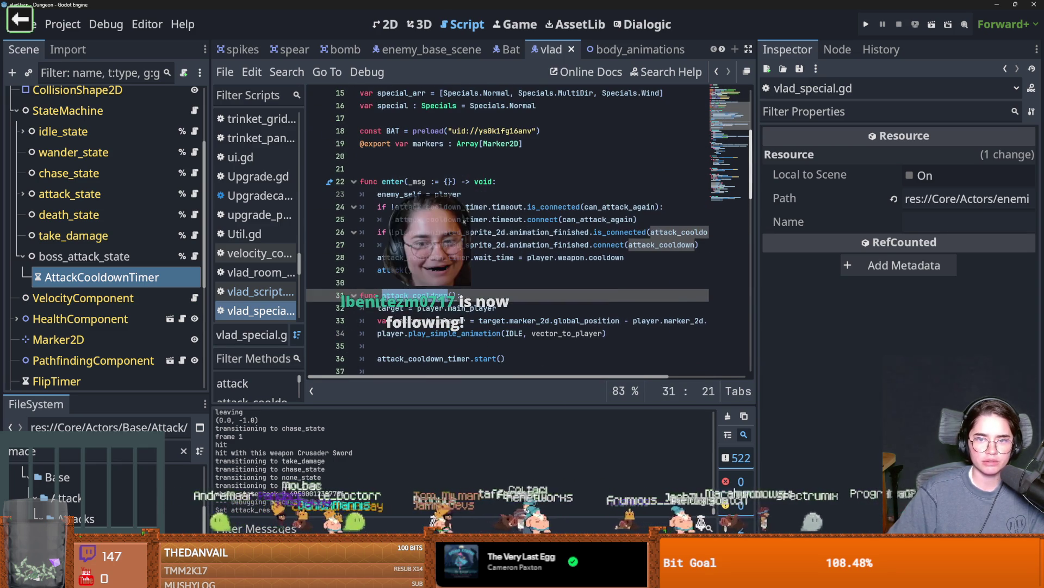
scroll(441, 284, "down", 2)
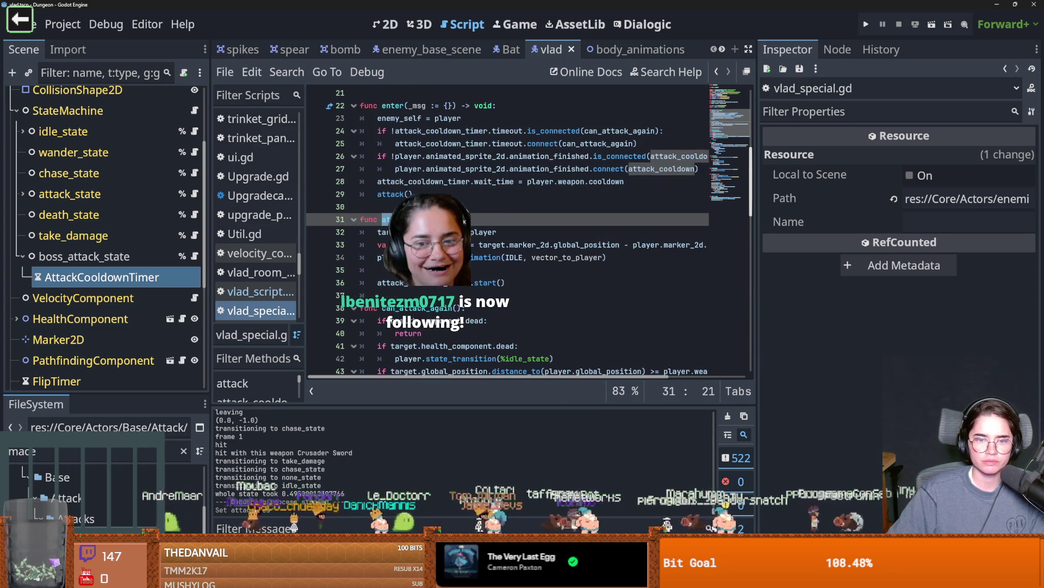
double_click(442, 283)
scroll(442, 286, "up", 2)
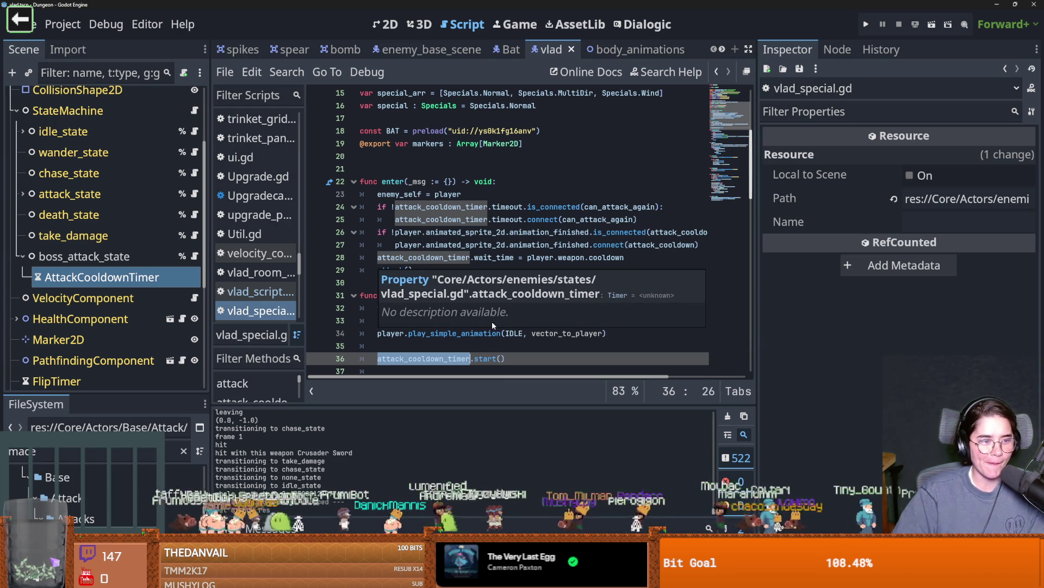
Delete the extra blank line above func enter in vlad_special.gd and save.
key("ctrl+s")
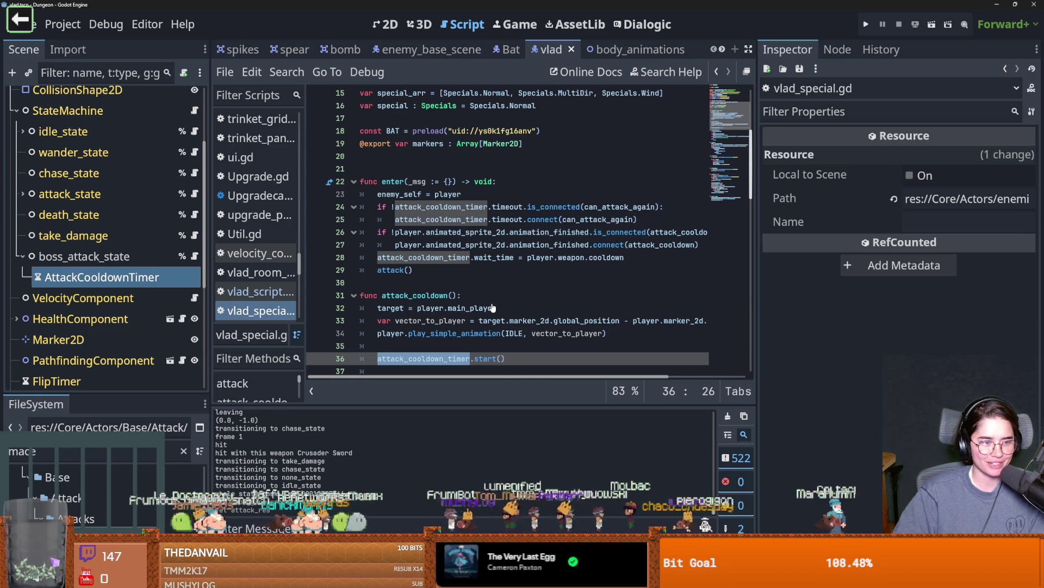
key("ctrl+s")
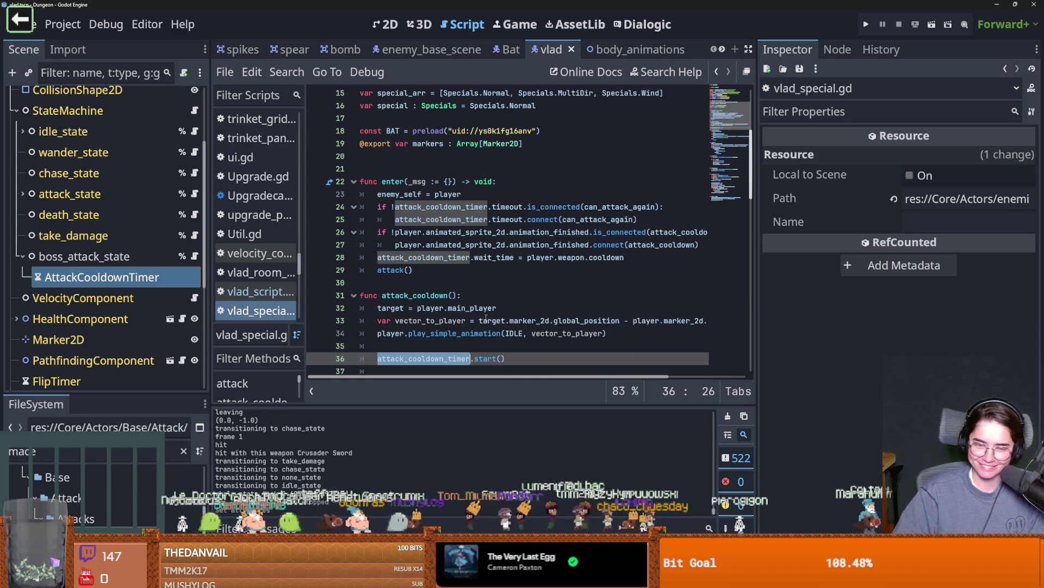
left_click(477, 334)
key("ctrl+s")
left_click(428, 283)
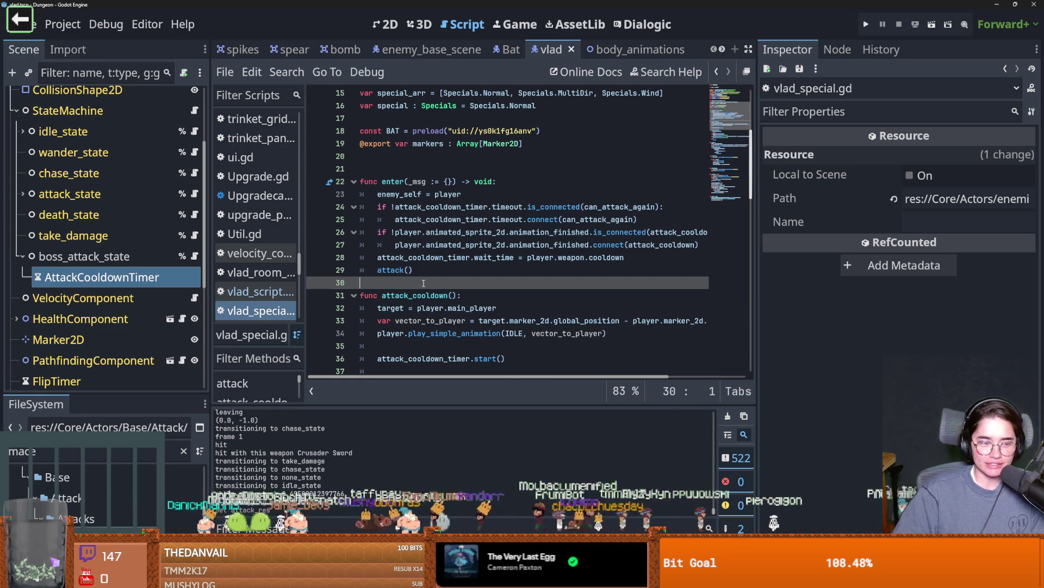
scroll(428, 284, "up", 2)
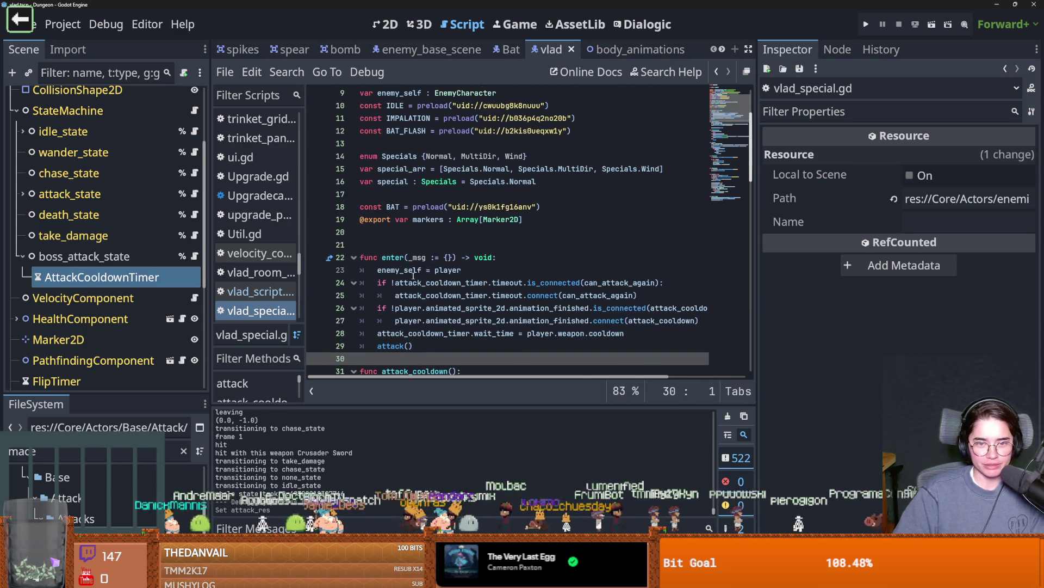
left_click(428, 245)
key("BackSpace")
key("ctrl+s")
Delete the empty line before attack_cooldown_timer.start(), save, and review the can_attack_again code.
scroll(445, 271, "down", 5)
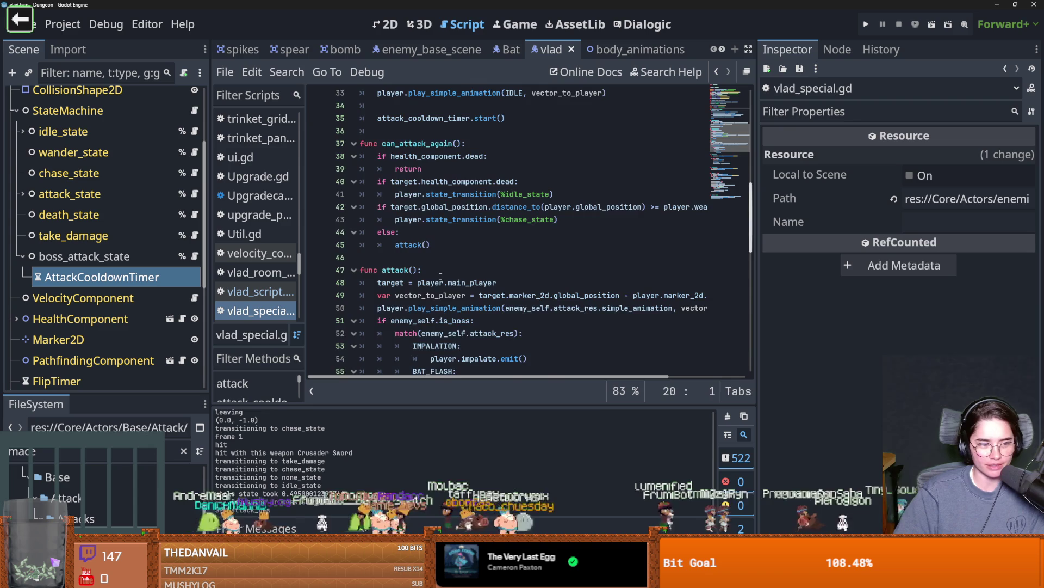
scroll(440, 276, "up", 3)
key("ctrl+s")
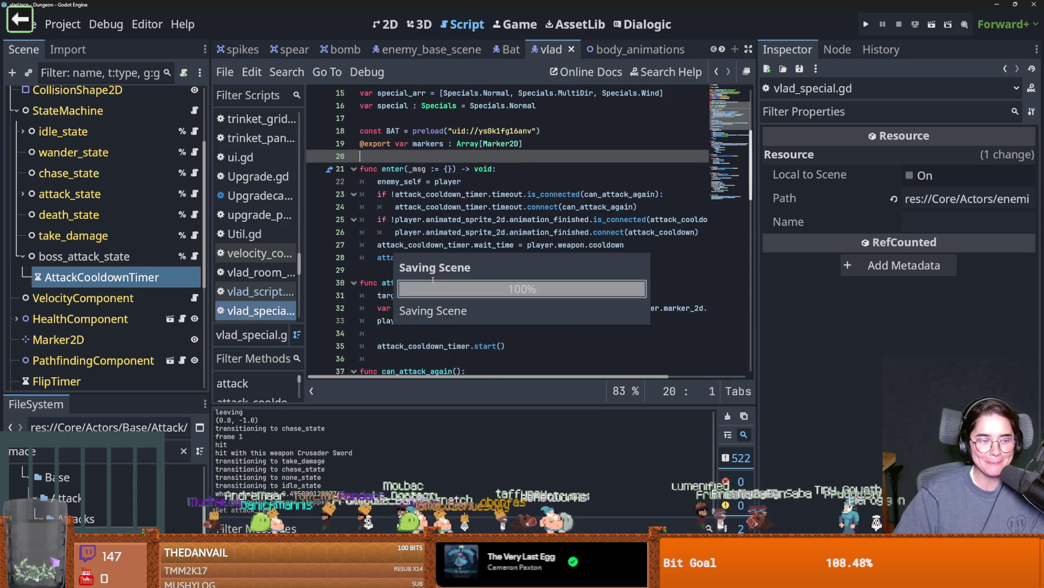
scroll(453, 271, "down", 2)
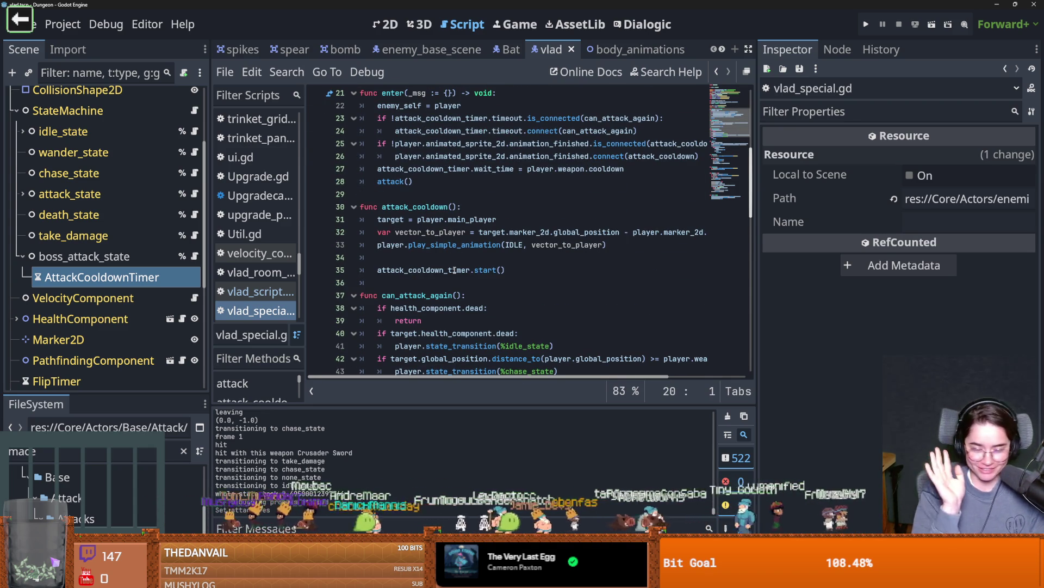
left_click(430, 257)
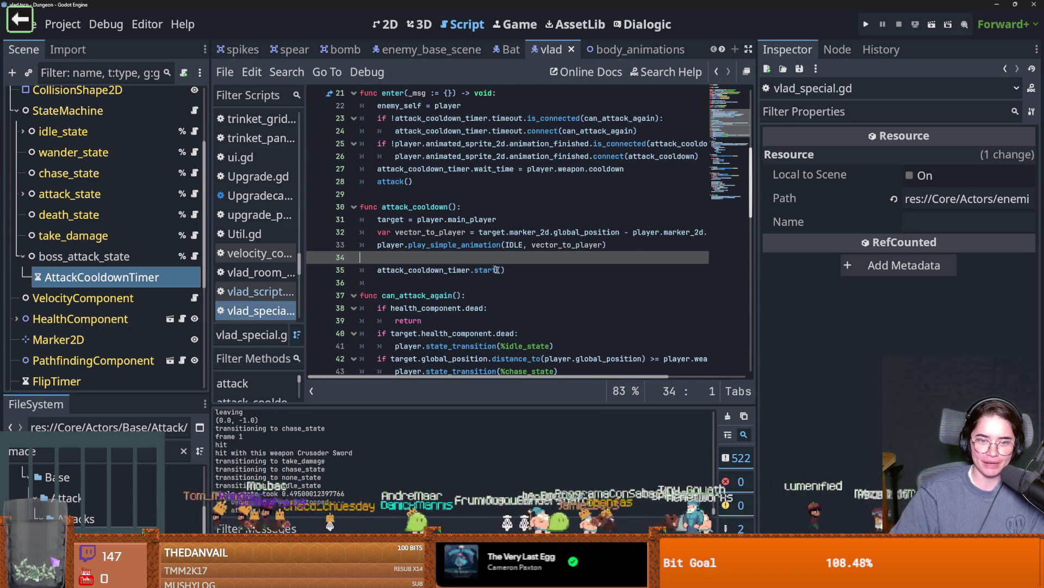
key("BackSpace")
key("ctrl+s")
scroll(476, 255, "up", 1)
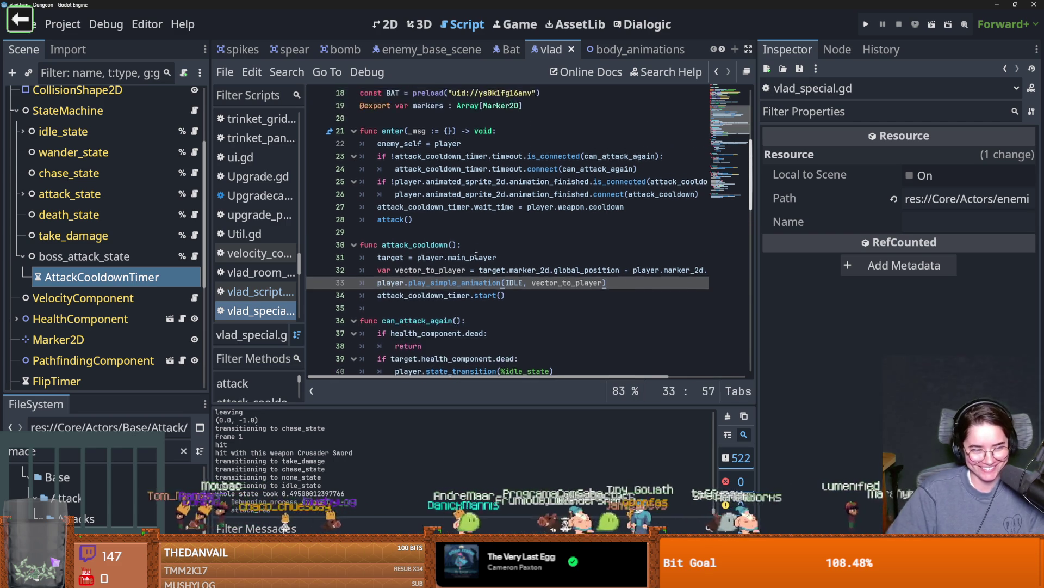
scroll(476, 255, "down", 1)
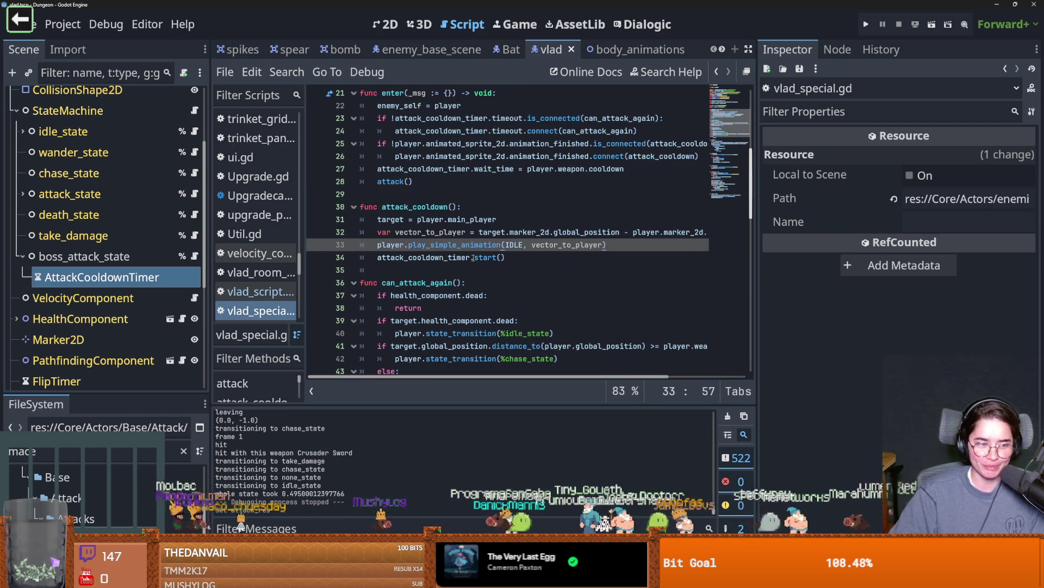
scroll(476, 255, "down", 3)
scroll(466, 284, "down", 1)
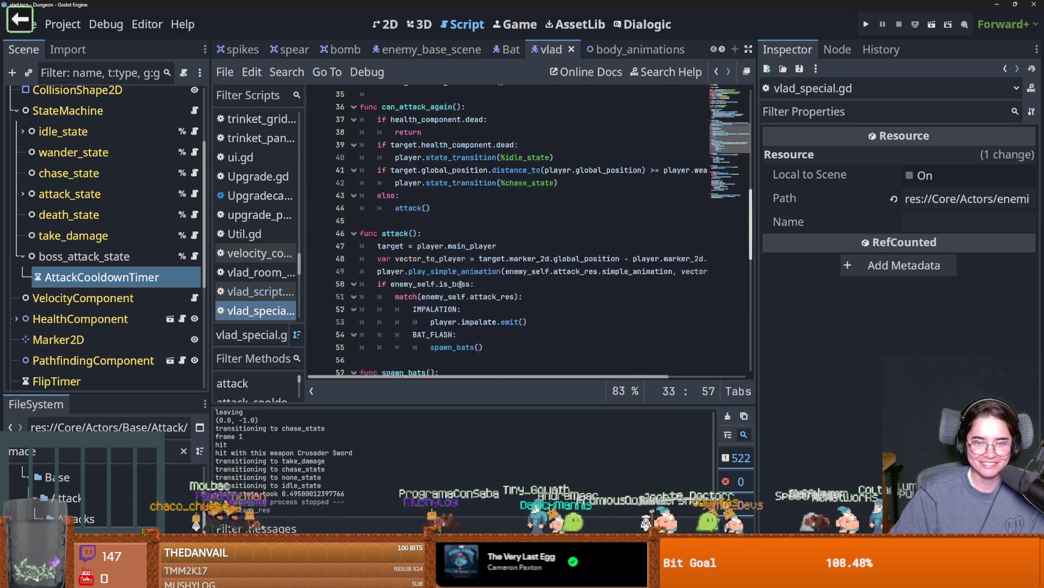
scroll(463, 286, "up", 3)
scroll(459, 288, "down", 1)
left_click(435, 306)
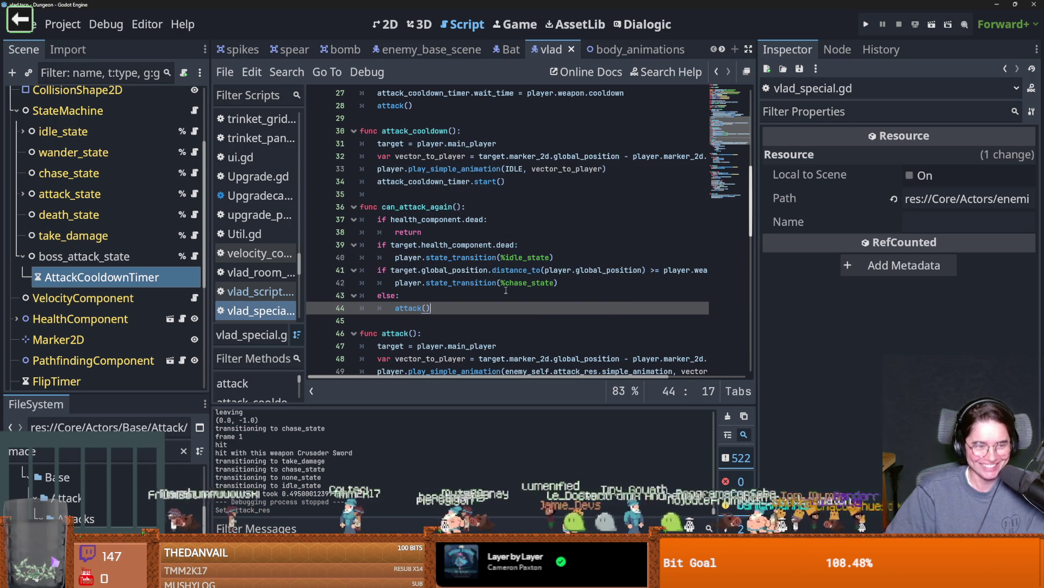
left_click(522, 270)
key("ctrl+s")
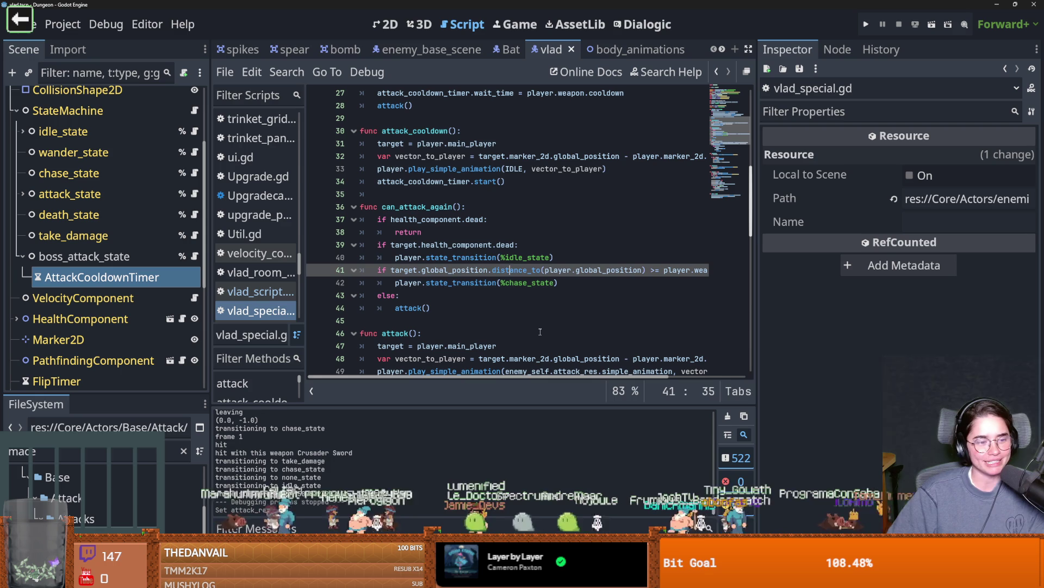
key("ctrl+s")
left_click(473, 295)
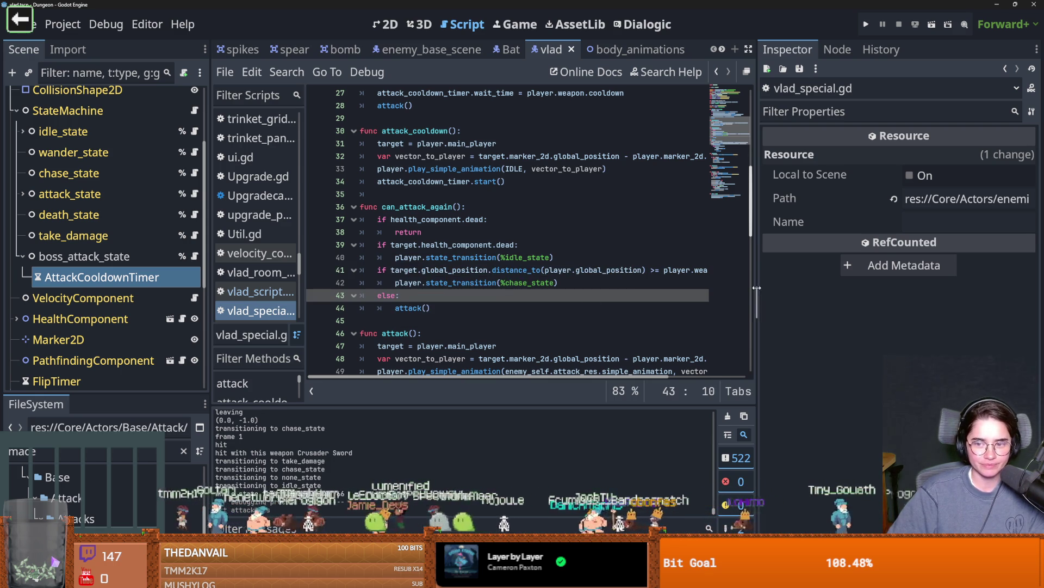
left_click_drag(757, 287, 914, 287)
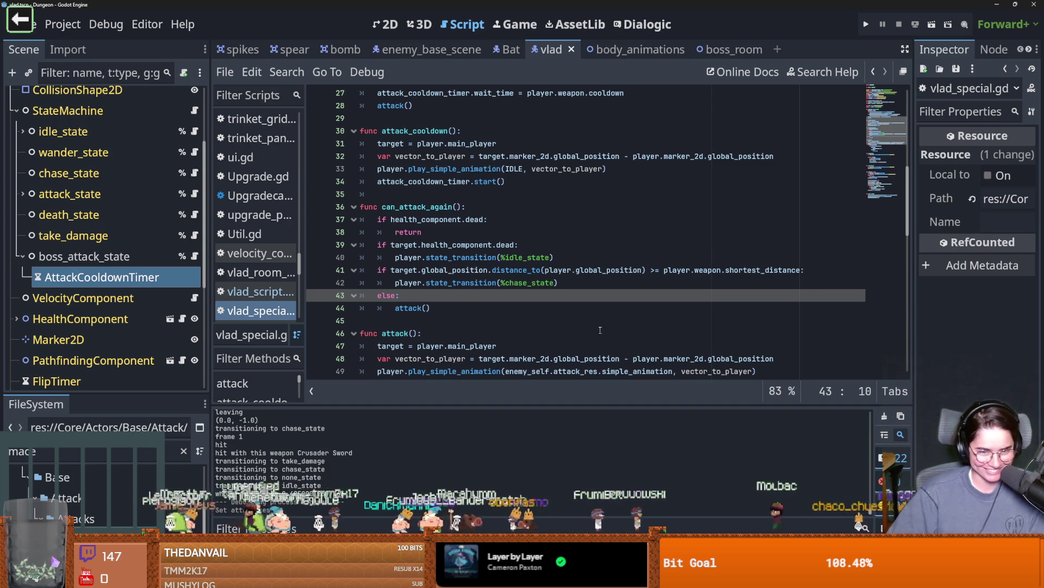
scroll(600, 330, "up", 1)
key("ctrl+s")
scroll(598, 332, "down", 1)
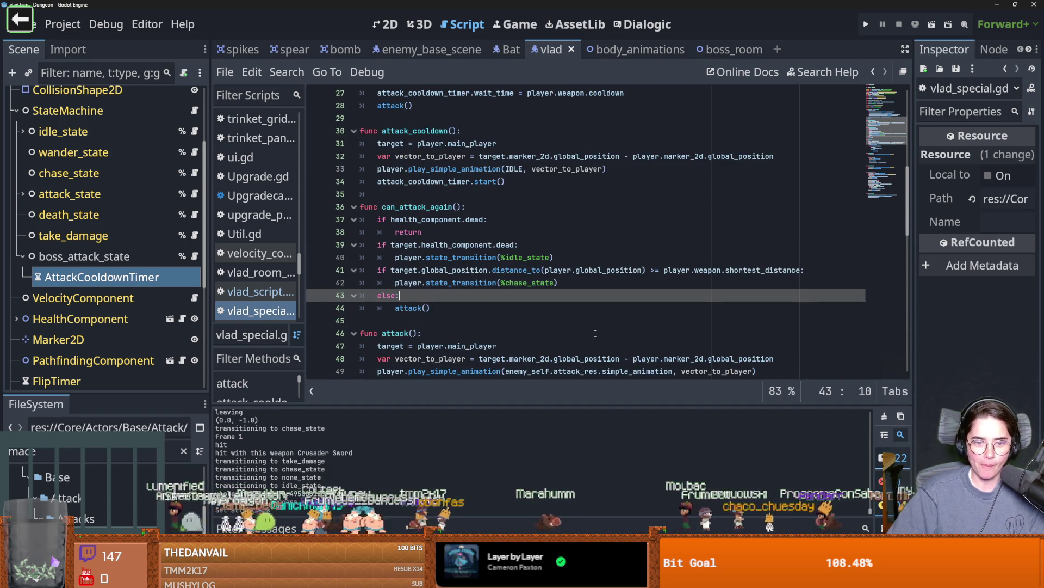
scroll(595, 333, "up", 3)
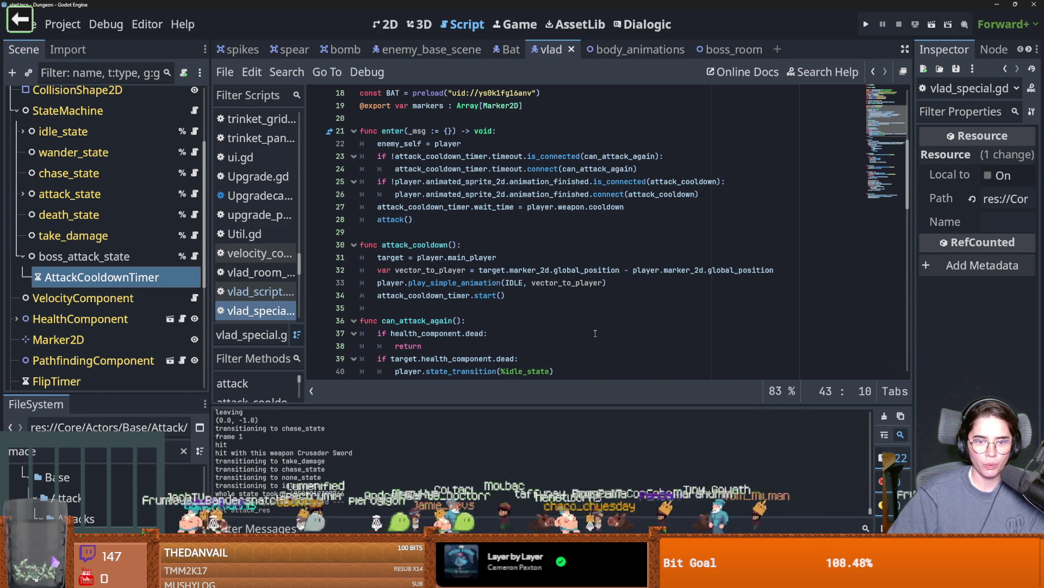
scroll(595, 333, "down", 4)
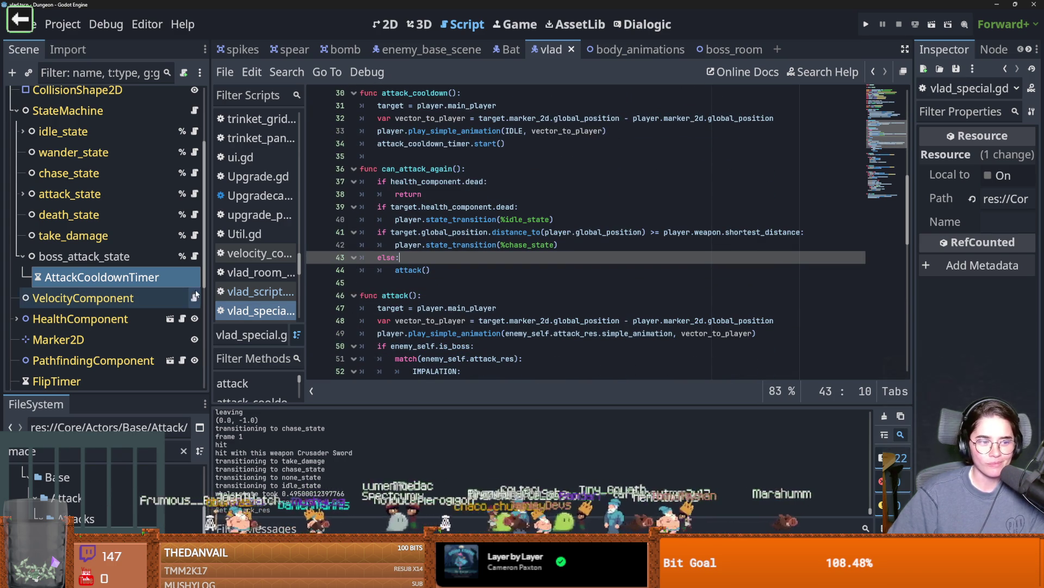
Begin adding a 'Mace' child node under boss_attack_state, then cancel the dialog.
left_click(142, 278)
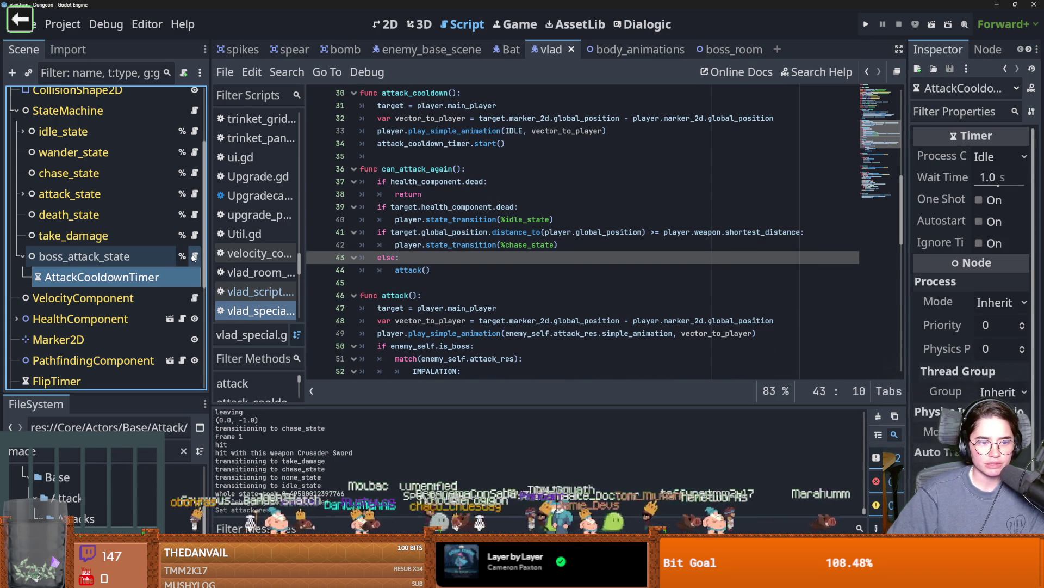
right_click(145, 259)
left_click(203, 97)
type("Mace")
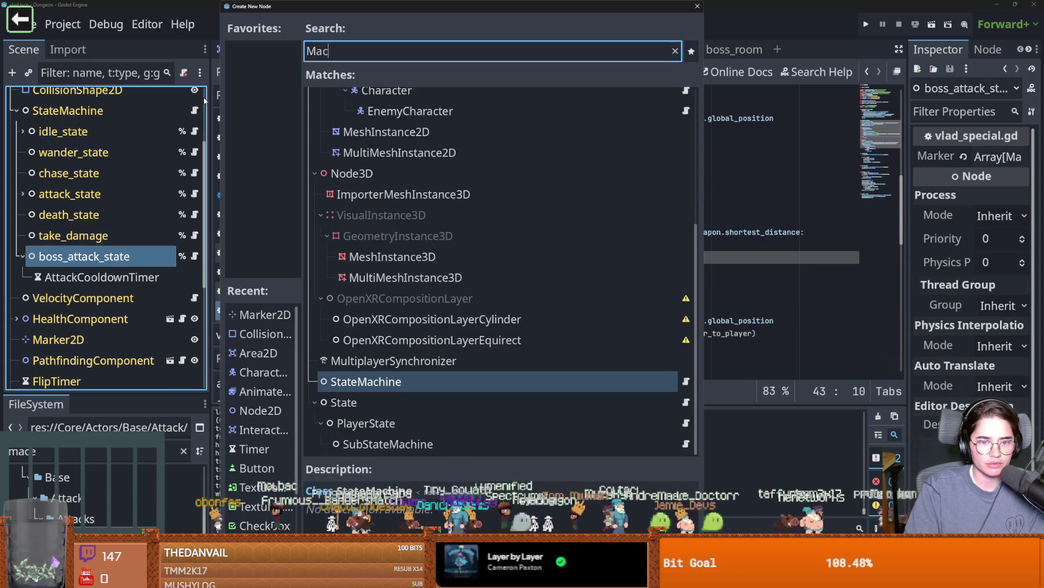
key("BackSpace")
key("BackSpace")
key("BackSpace")
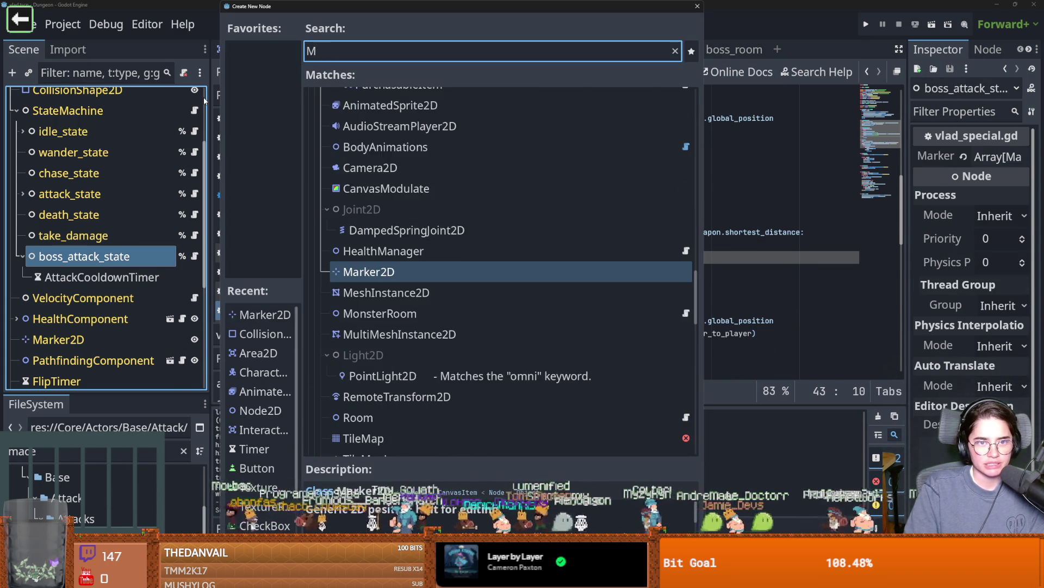
left_click(697, 6)
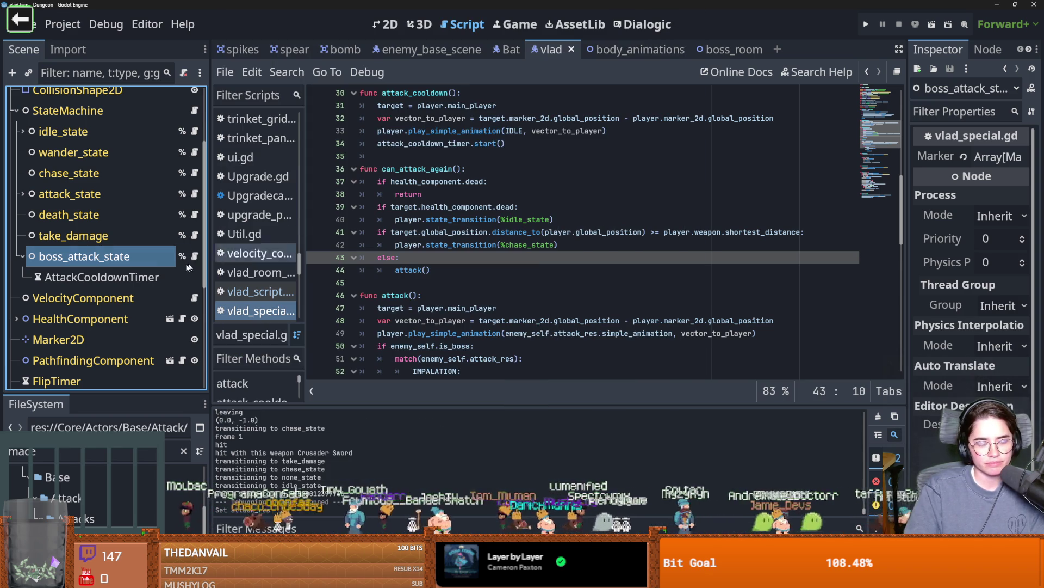
left_click(92, 277)
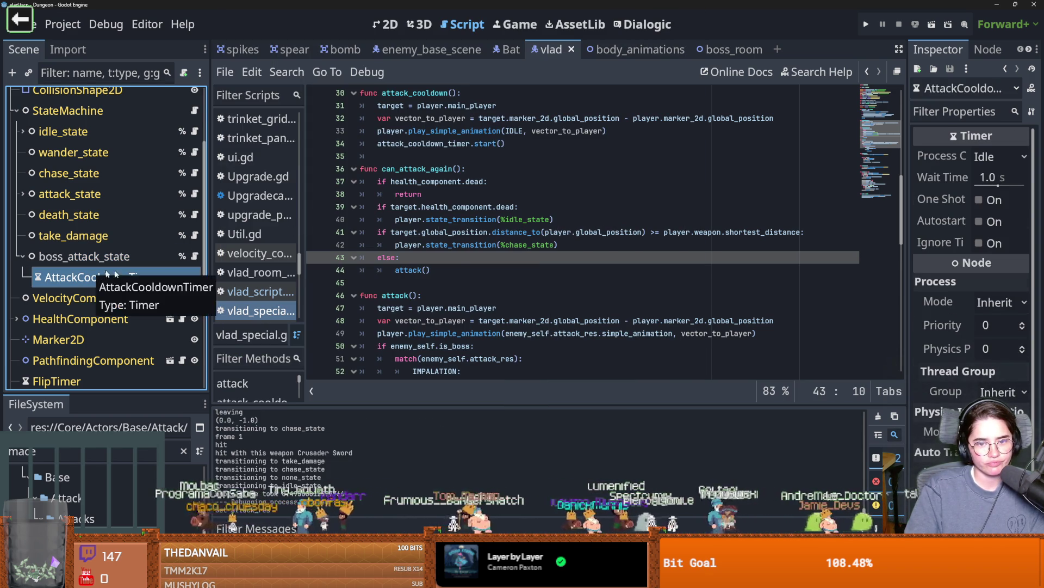
Select the Vlad root node in the 2D view and widen its property list.
scroll(107, 260, "up", 3)
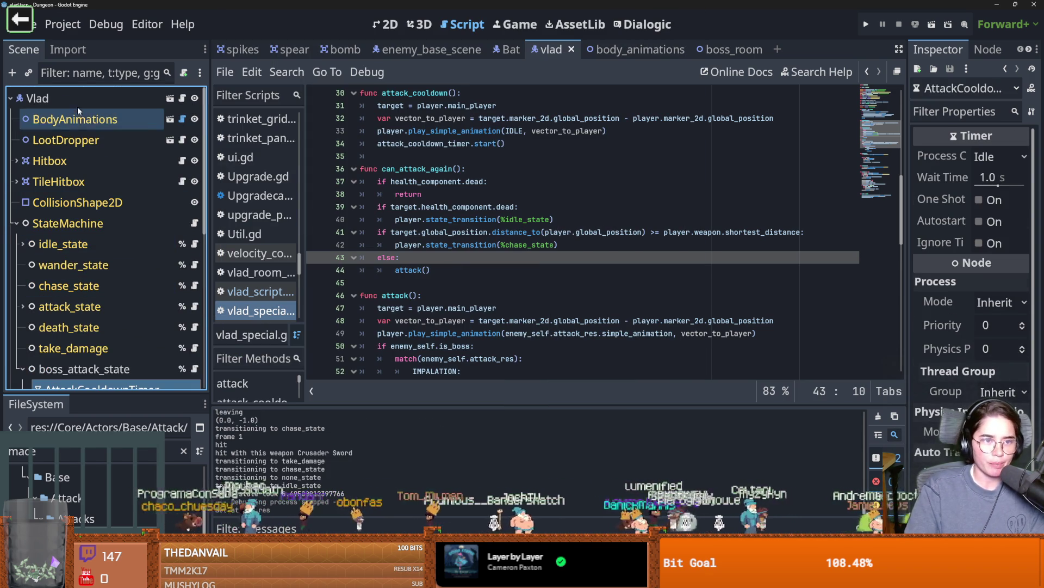
left_click(54, 98)
mouse_move(908, 235)
left_mouse_down()
mouse_move(707, 232)
mouse_move(719, 232)
left_mouse_up()
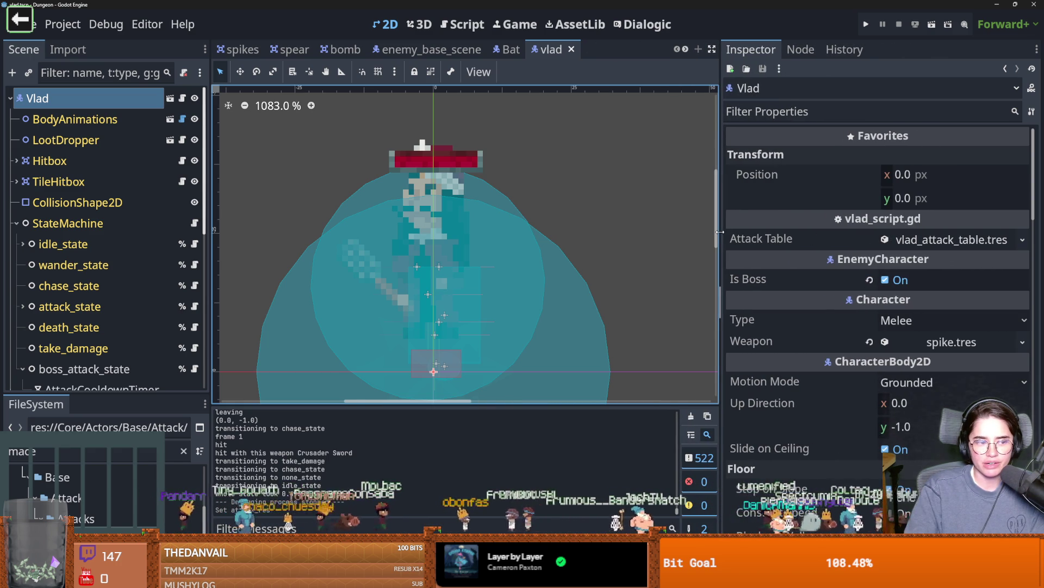
Check the Attack Table resource's contents, then load MaceSwing.tres into the Inspector.
left_click(955, 243)
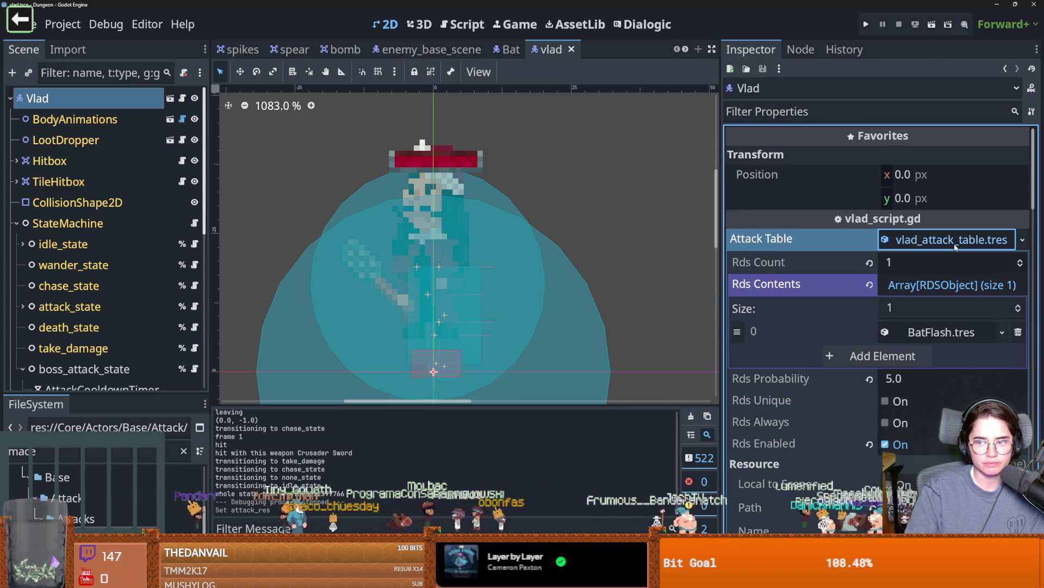
left_click(954, 243)
left_click(954, 244)
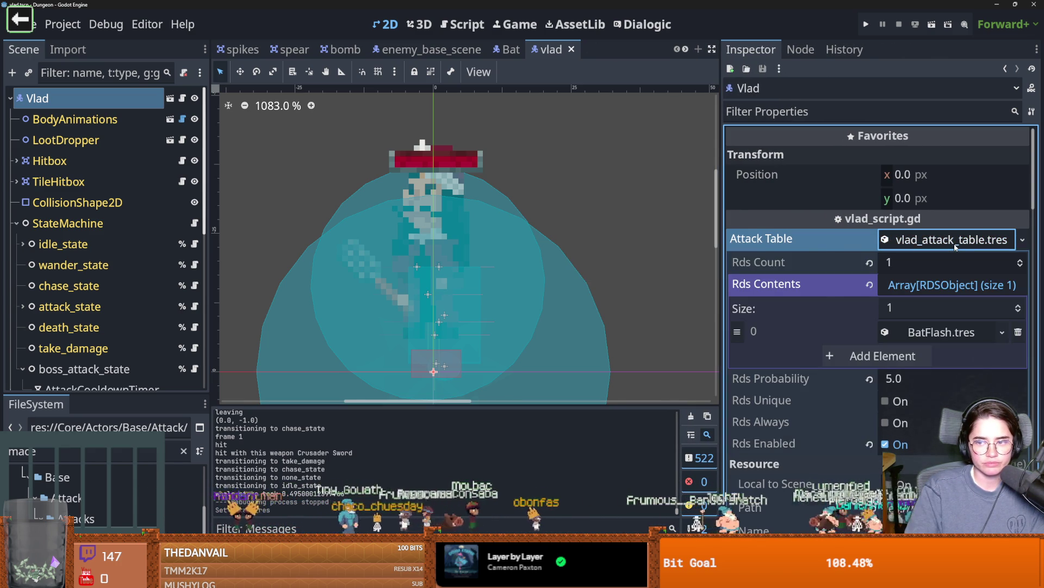
left_click(956, 243)
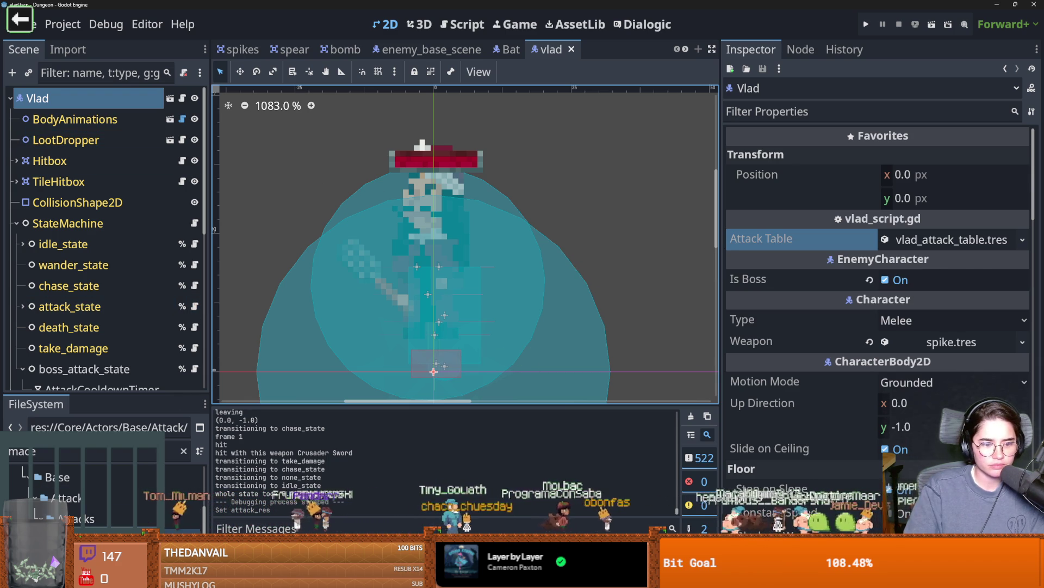
left_click(70, 539)
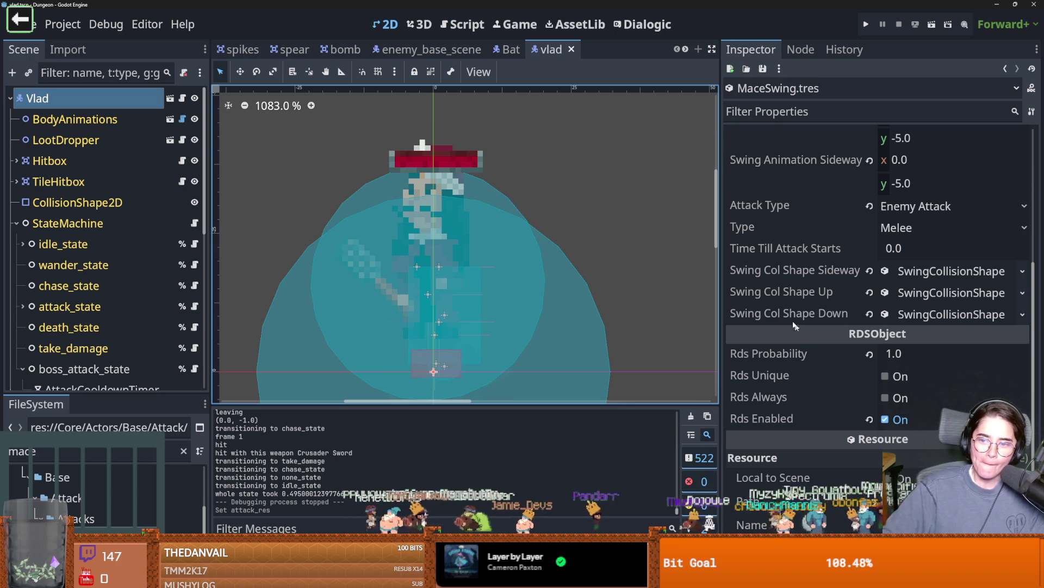
scroll(814, 386, "up", 5)
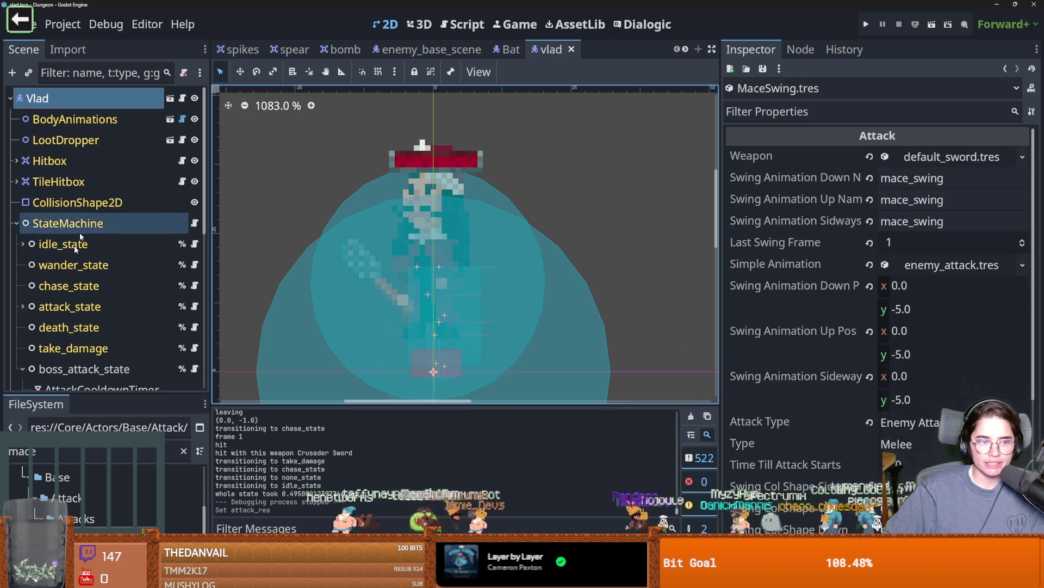
scroll(82, 258, "down", 5)
Add a Timer child under boss_attack_state and rename it MaceTimer.
right_click(89, 256)
left_click(144, 95)
type("timer")
key("Return")
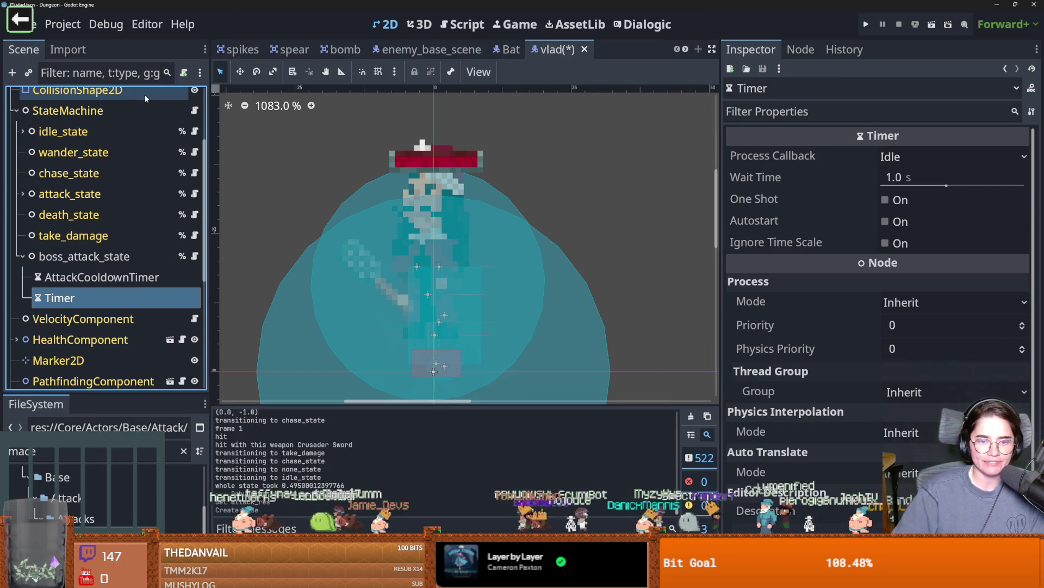
double_click(75, 296)
type("MaceTimer")
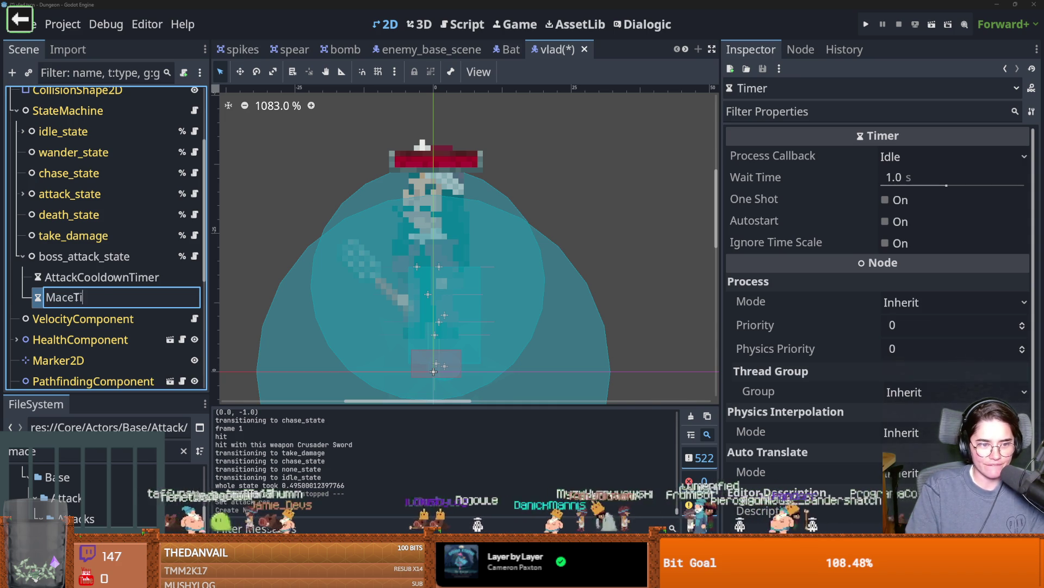
key("Return")
Bring up boss_attack_state's vlad_special.gd script and save the scene.
left_click(196, 258)
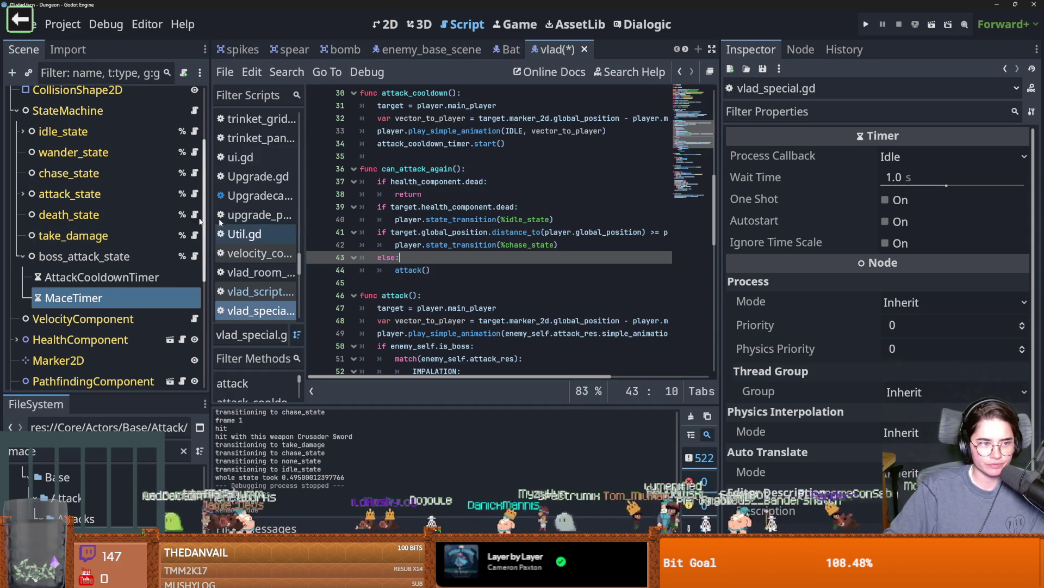
scroll(463, 267, "up", 3)
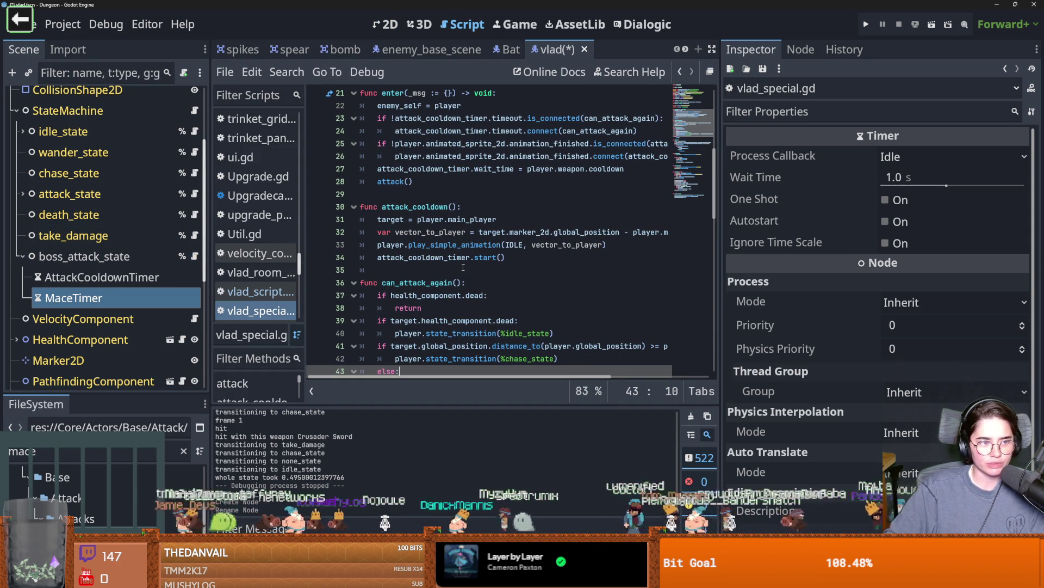
scroll(474, 274, "up", 4)
key("ctrl+s")
left_click(399, 235)
key("ctrl+s")
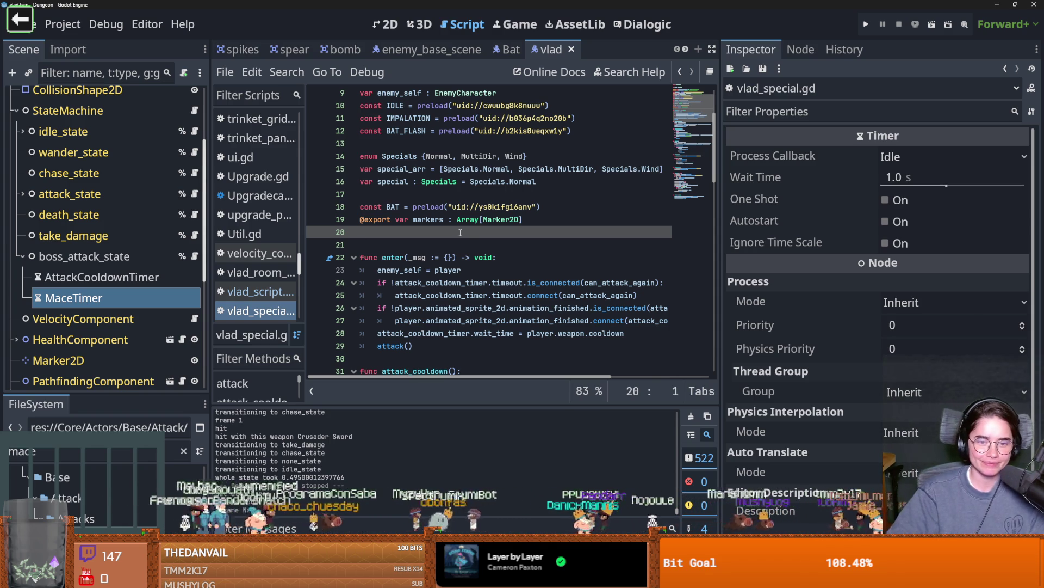
key("ctrl+s")
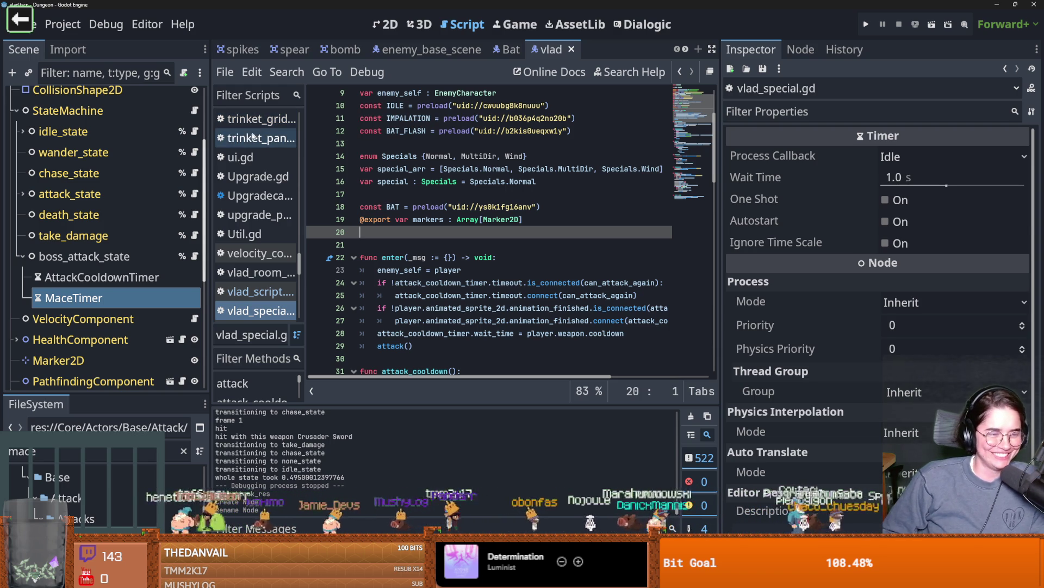
Remove blank line 21 between the markers export and func enter, then save vlad_special.gd.
key("ctrl+s")
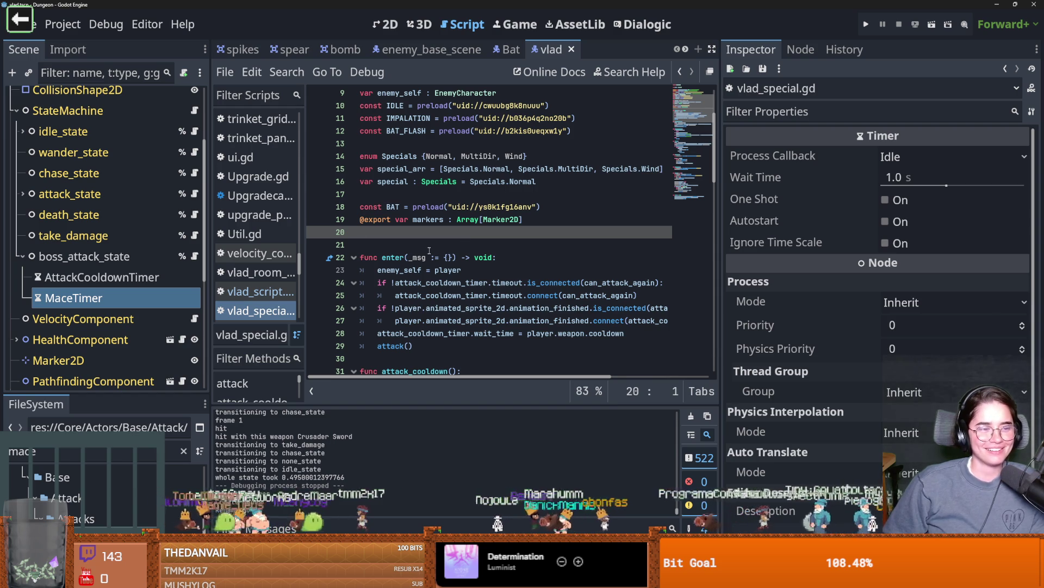
left_click(476, 248)
key("ctrl+s")
key("BackSpace")
key("ctrl+s")
left_click(391, 206)
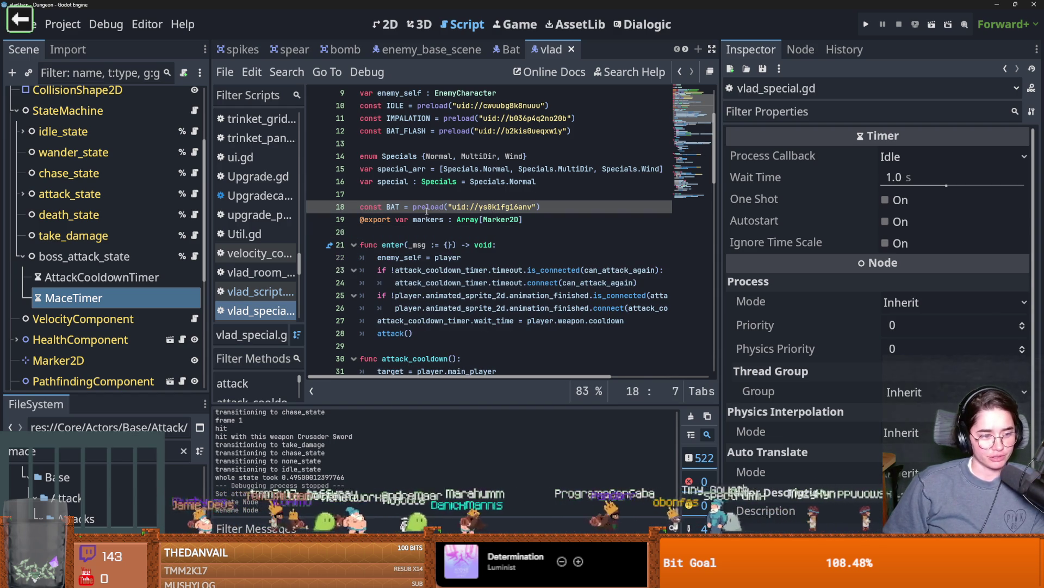
left_click(405, 231)
key("ctrl+s")
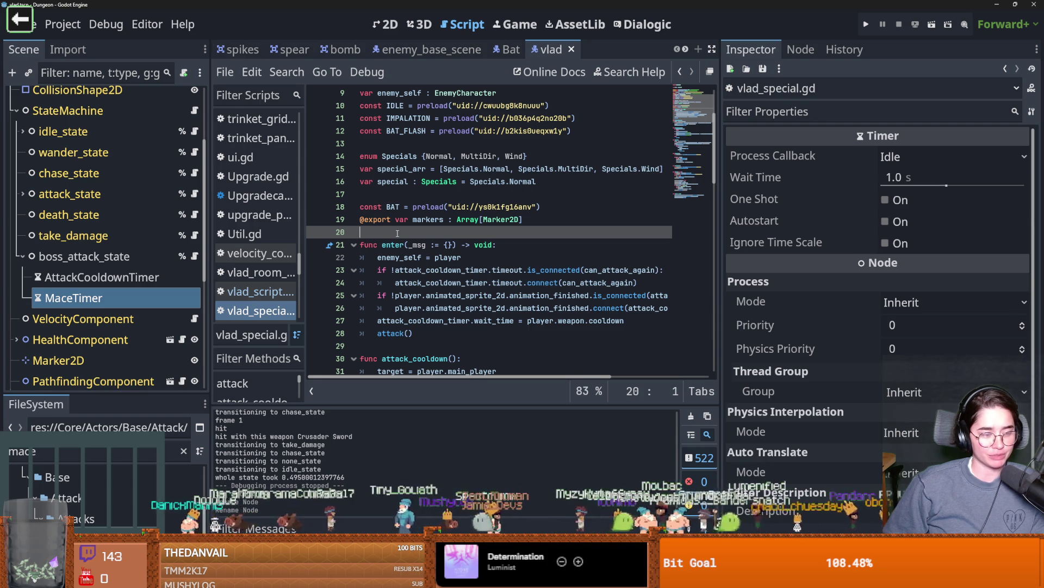
key("ctrl+s")
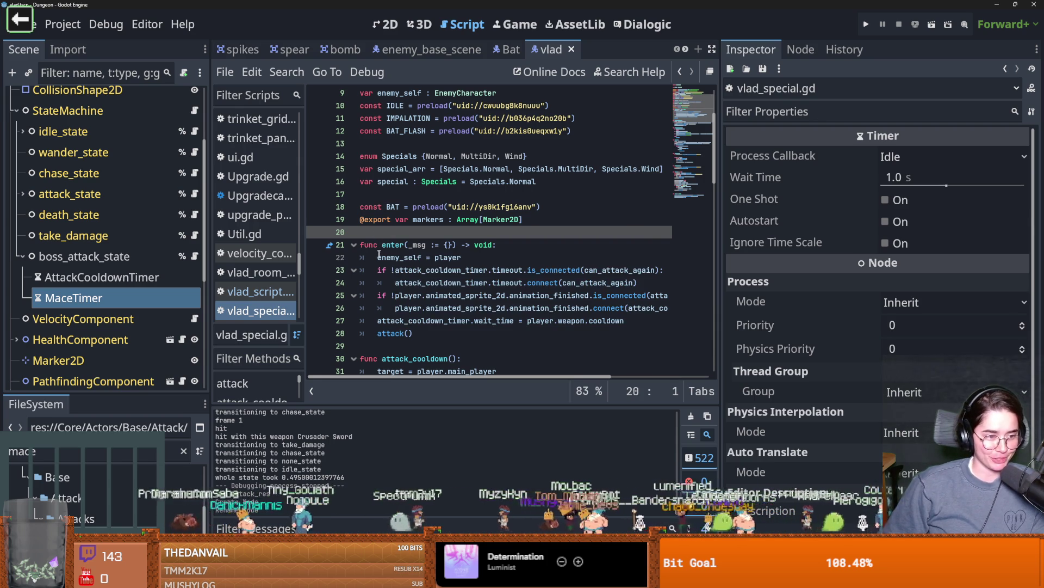
left_click(395, 193)
key("ctrl+s")
mouse_move(460, 205)
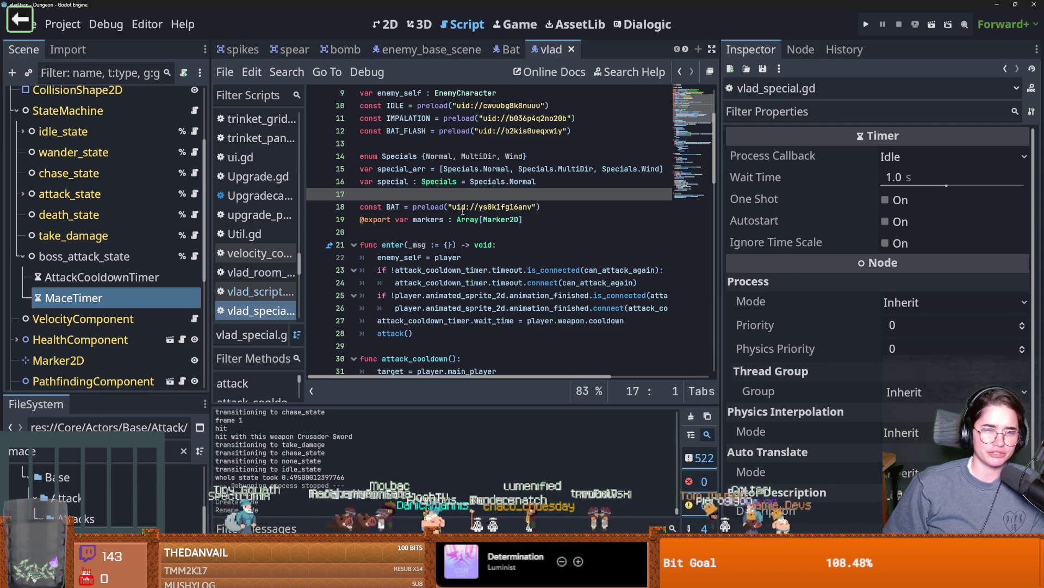
key("ctrl+s")
key("ctrl+s")
scroll(424, 233, "up", 2)
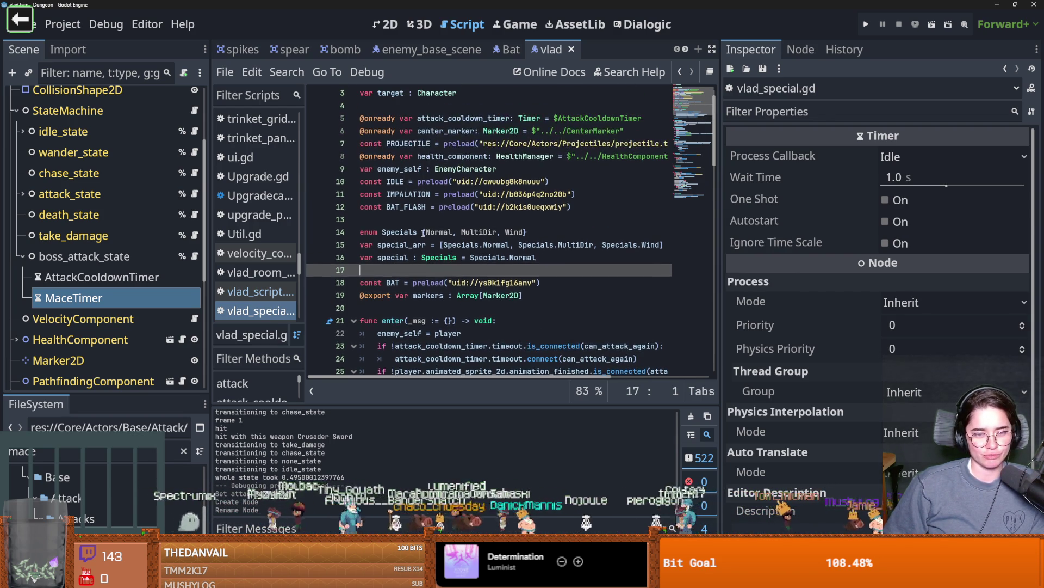
key("ctrl+s")
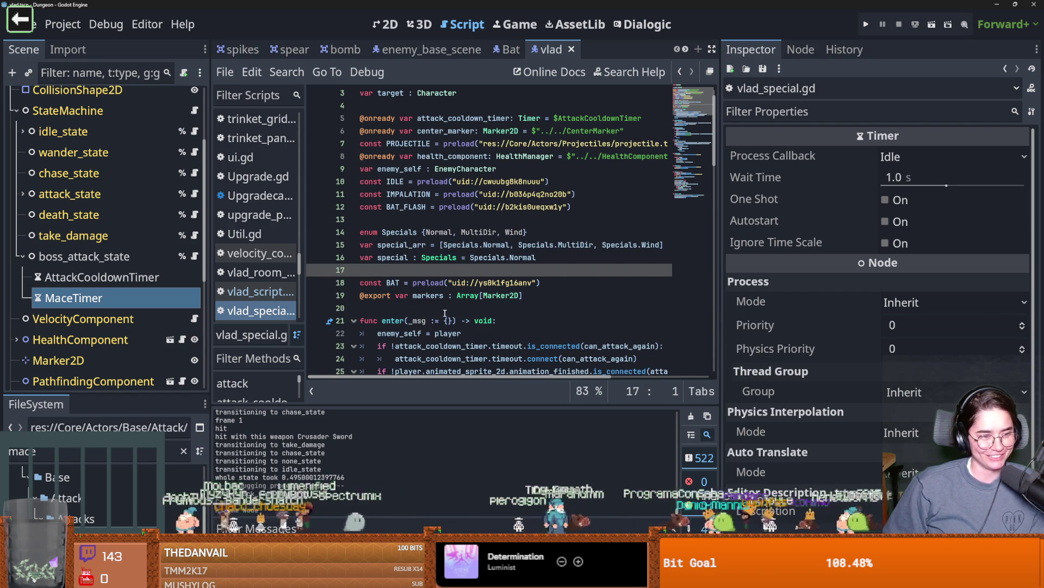
left_click(400, 297)
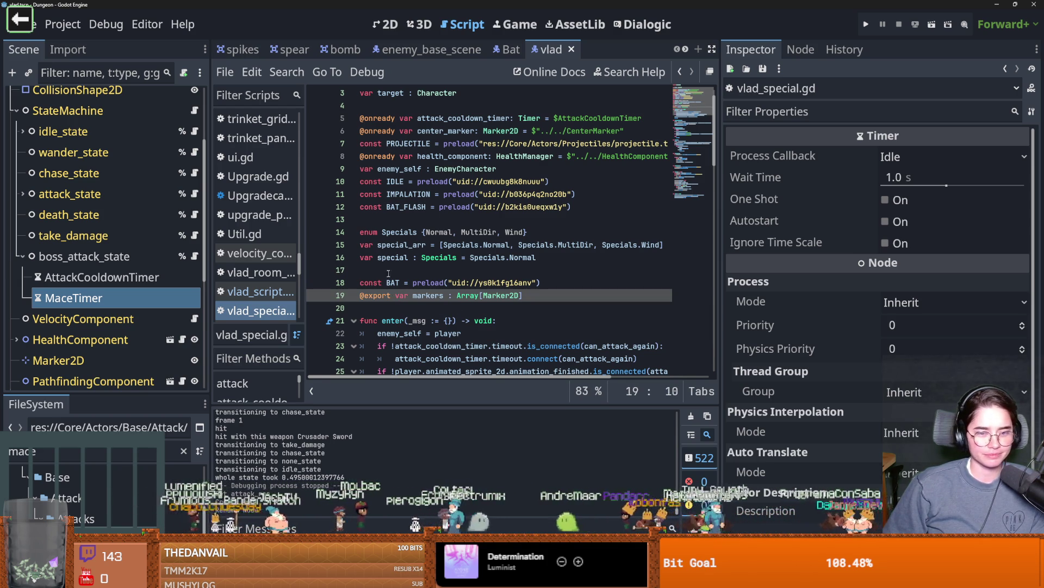
left_click(388, 273)
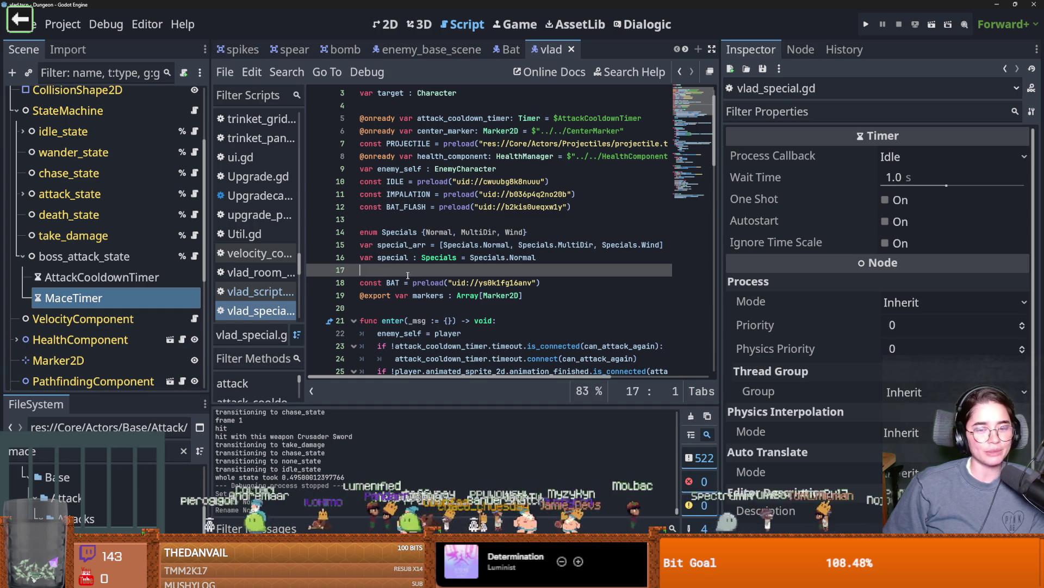
scroll(441, 305, "down", 1)
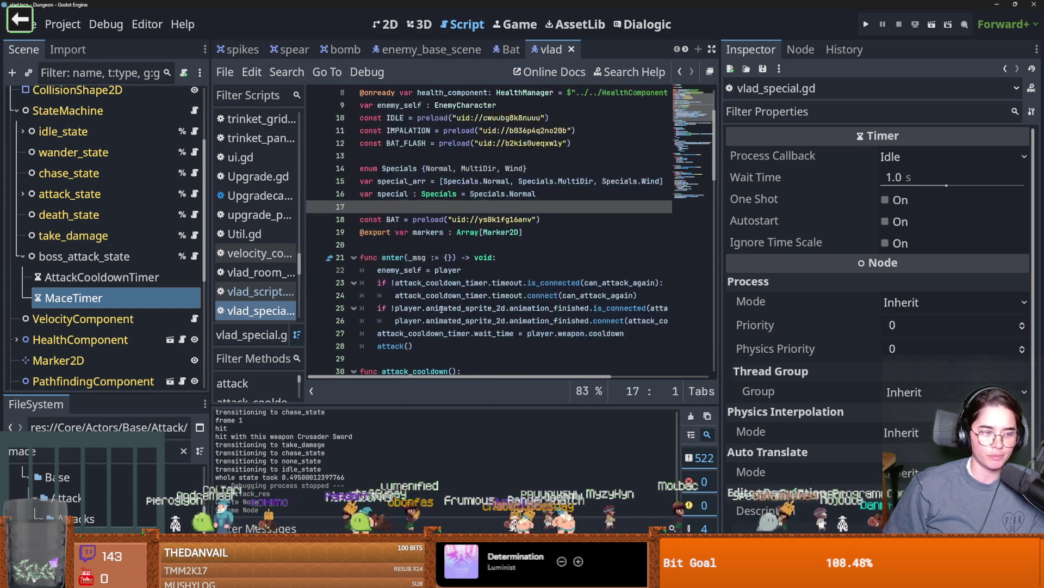
scroll(413, 255, "up", 2)
key("ctrl+s")
left_click(407, 248)
scroll(416, 261, "down", 2)
key("ctrl+s")
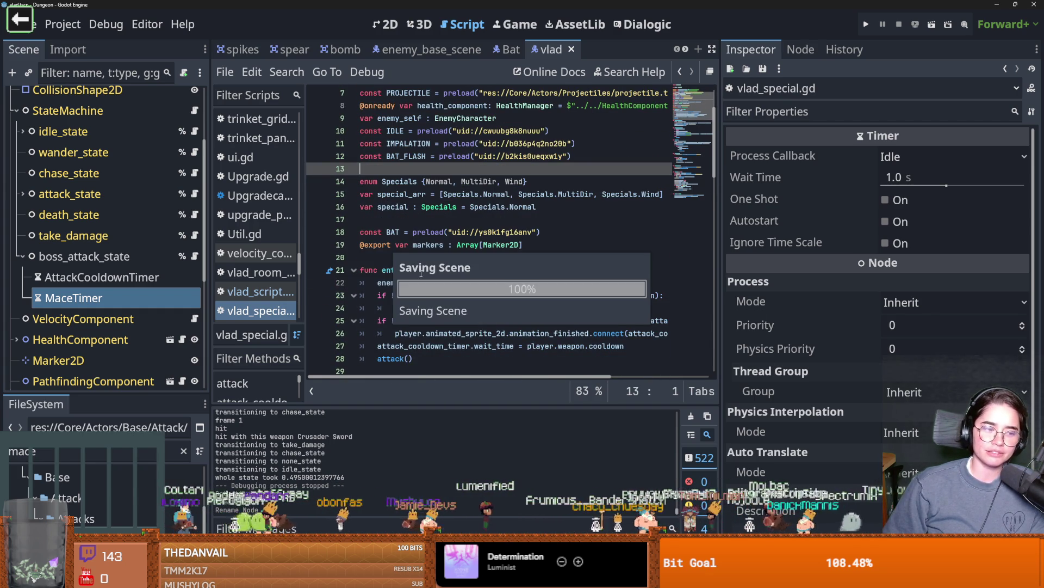
left_click(405, 219)
key("ctrl+s")
left_click(430, 171)
scroll(430, 172, "up", 2)
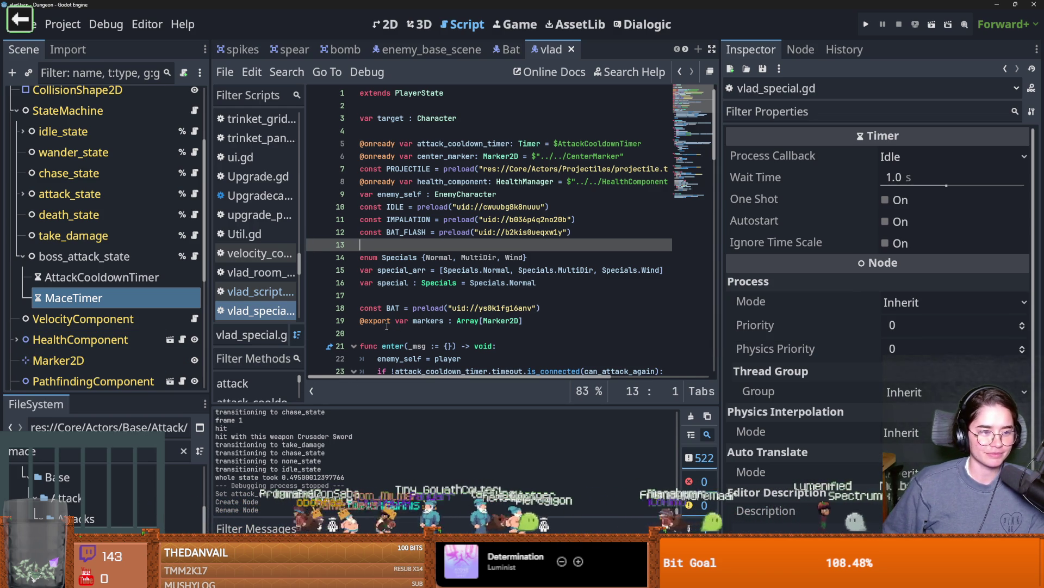
mouse_move(386, 325)
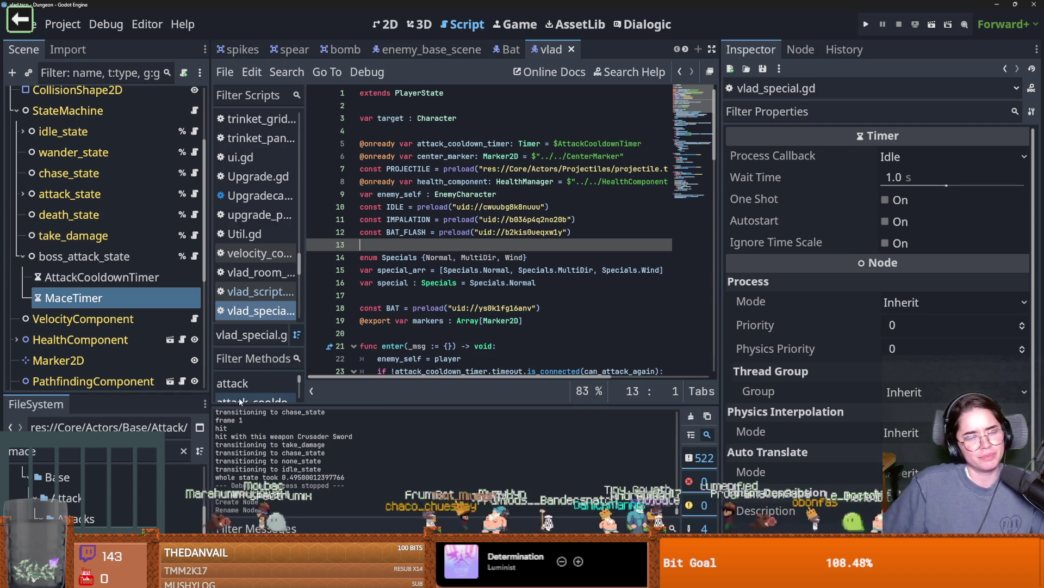
left_click(505, 320)
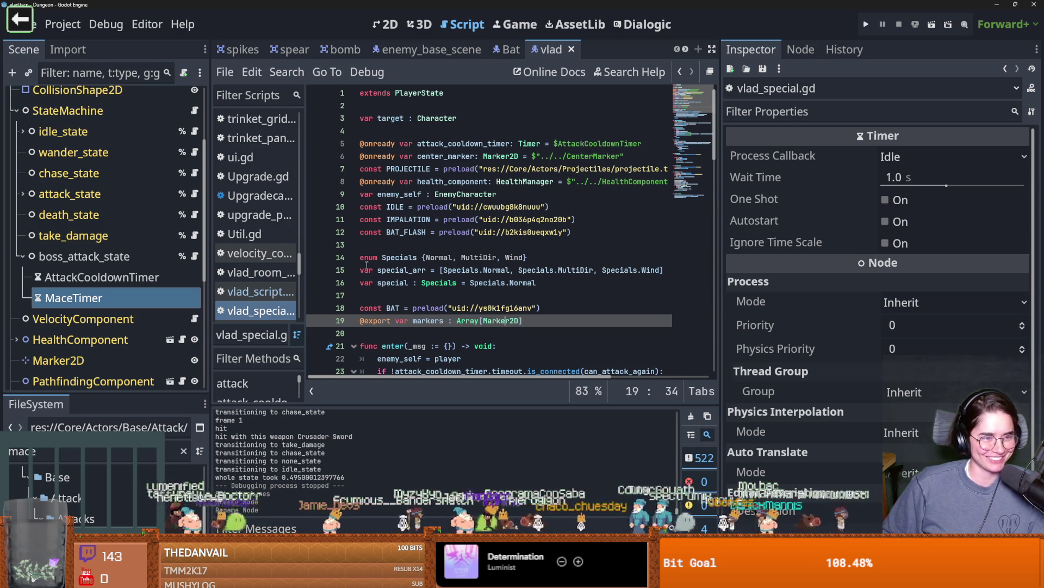
Check the BAT constant and empty lines 13 and 17 in vlad_special.gd, saving along the way.
scroll(376, 269, "down", 2)
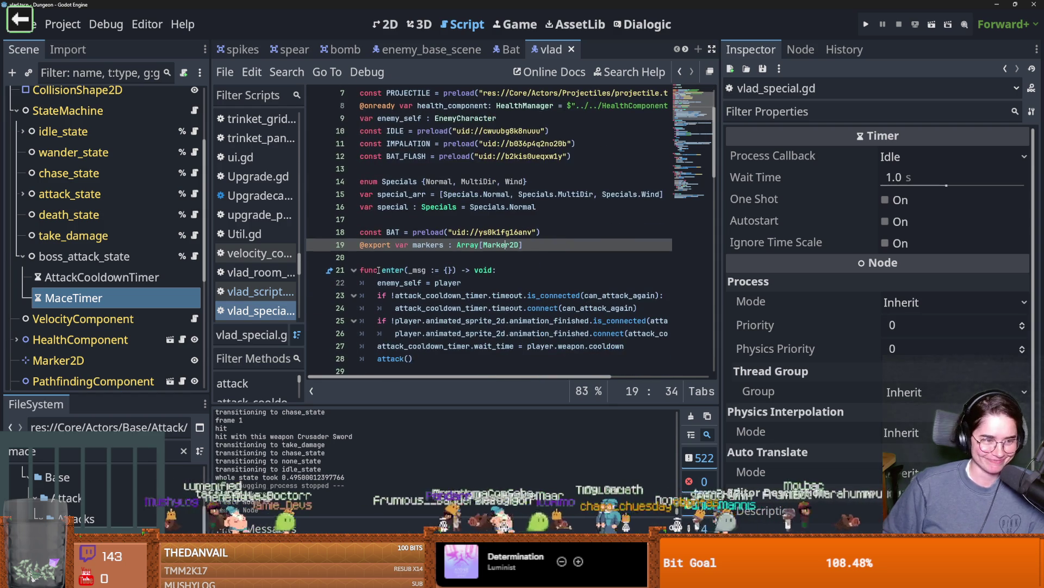
scroll(379, 269, "up", 2)
key("ctrl+s")
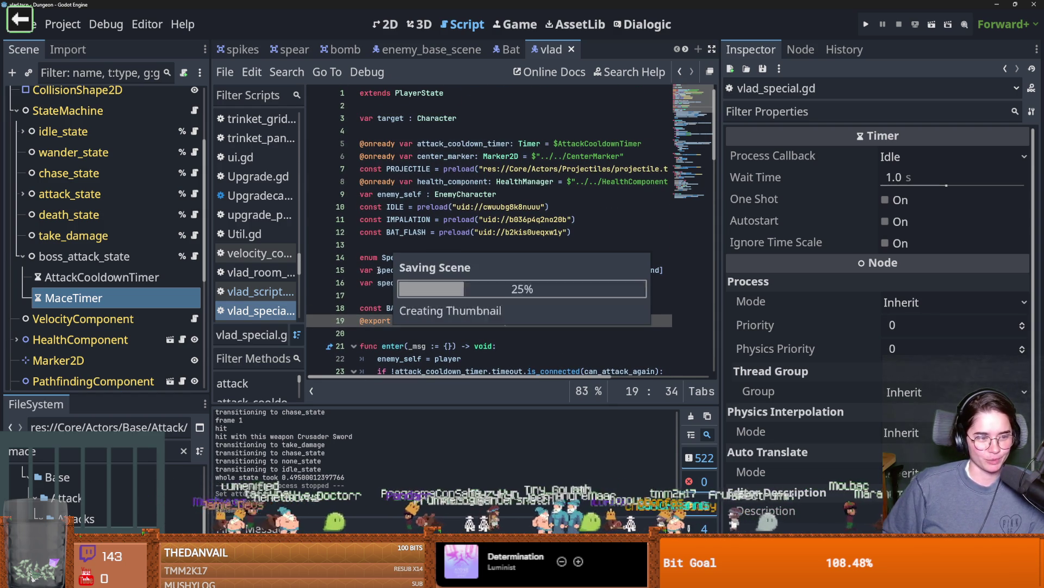
scroll(404, 292, "down", 1)
scroll(403, 292, "up", 1)
scroll(403, 291, "down", 1)
key("ctrl+s")
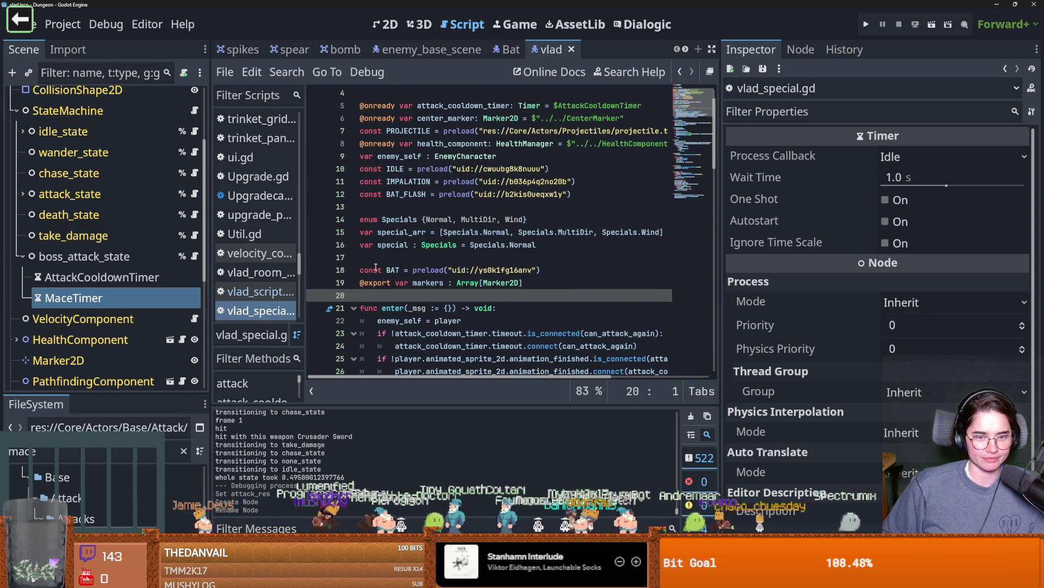
left_click(375, 269)
key("ctrl+s")
left_click(394, 211)
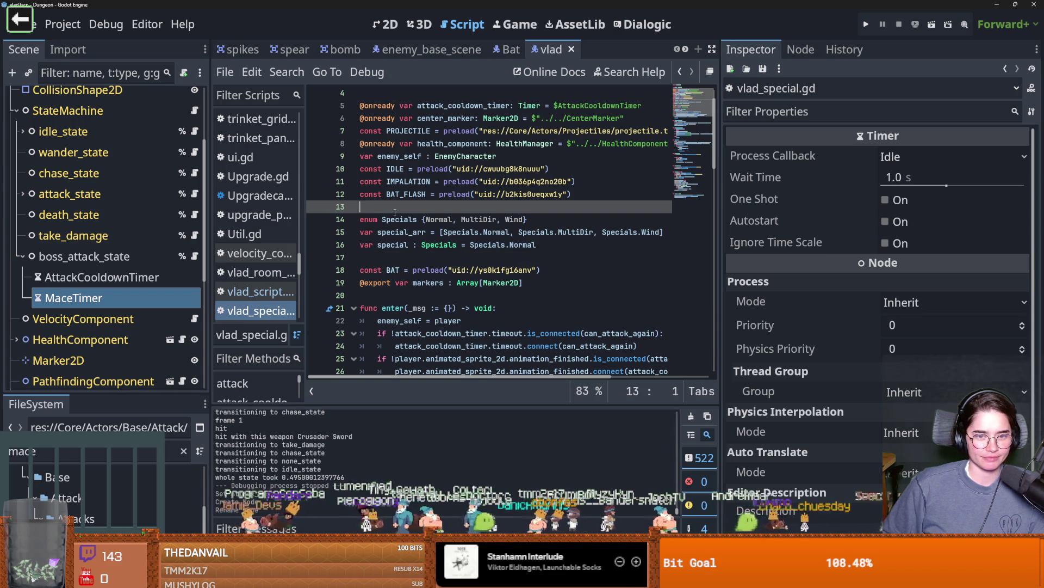
left_click(392, 259)
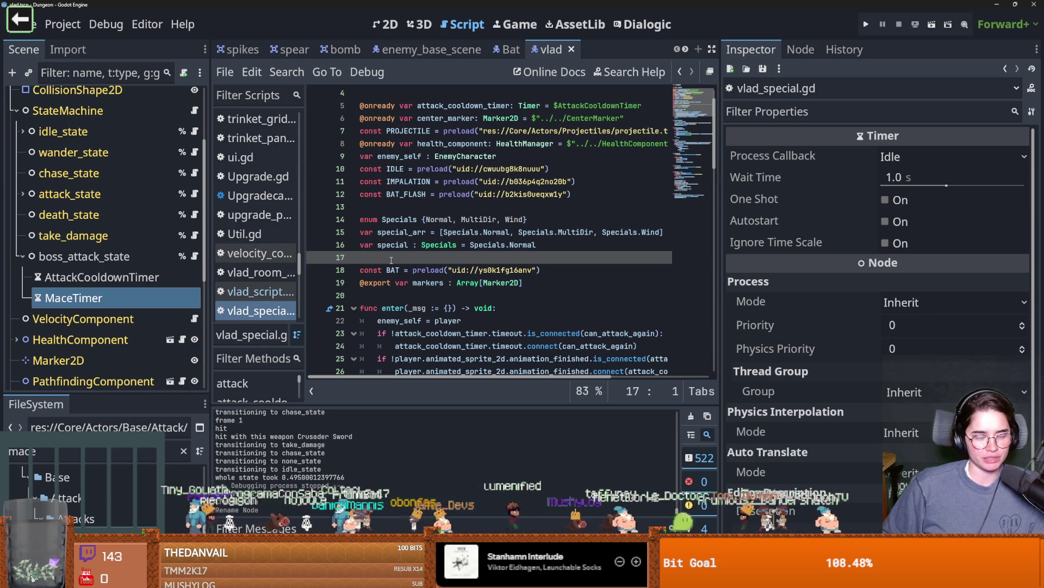
Switch back to attack_state.gd and scroll to its can_attack_again function.
key("alt+Left")
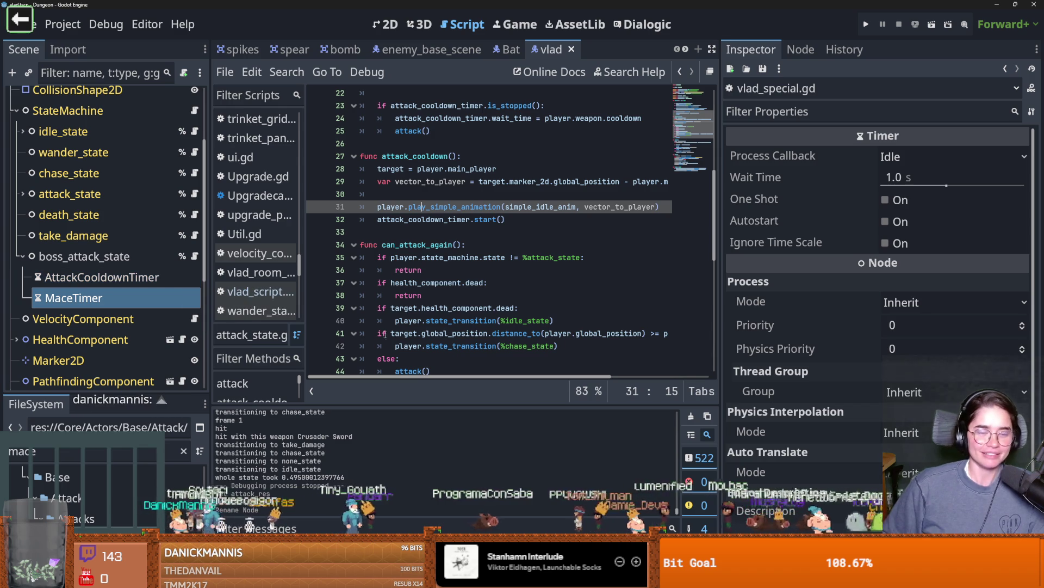
key("ctrl+s")
scroll(176, 282, "up", 2)
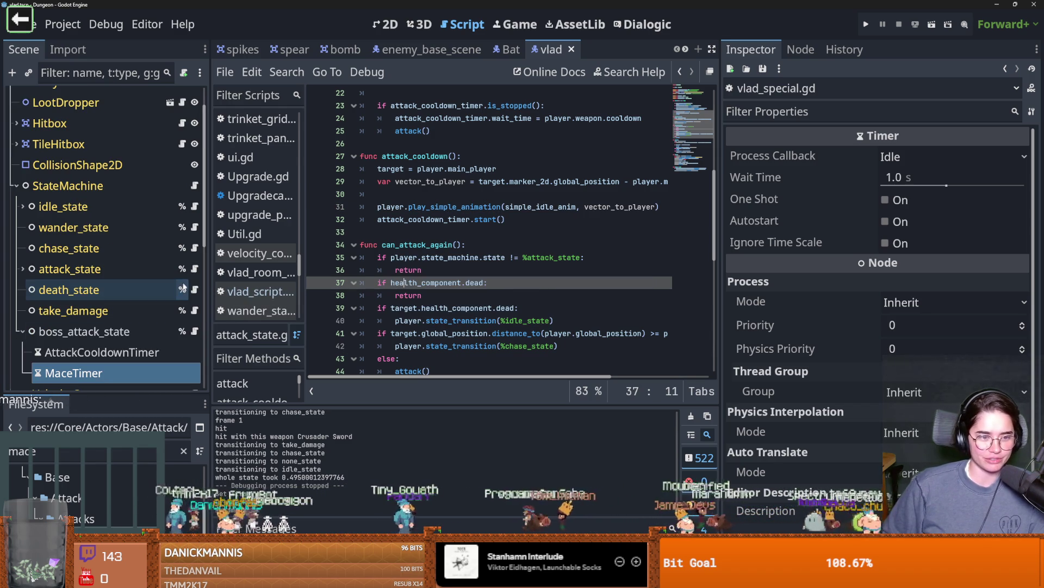
scroll(446, 263, "up", 4)
scroll(446, 263, "down", 5)
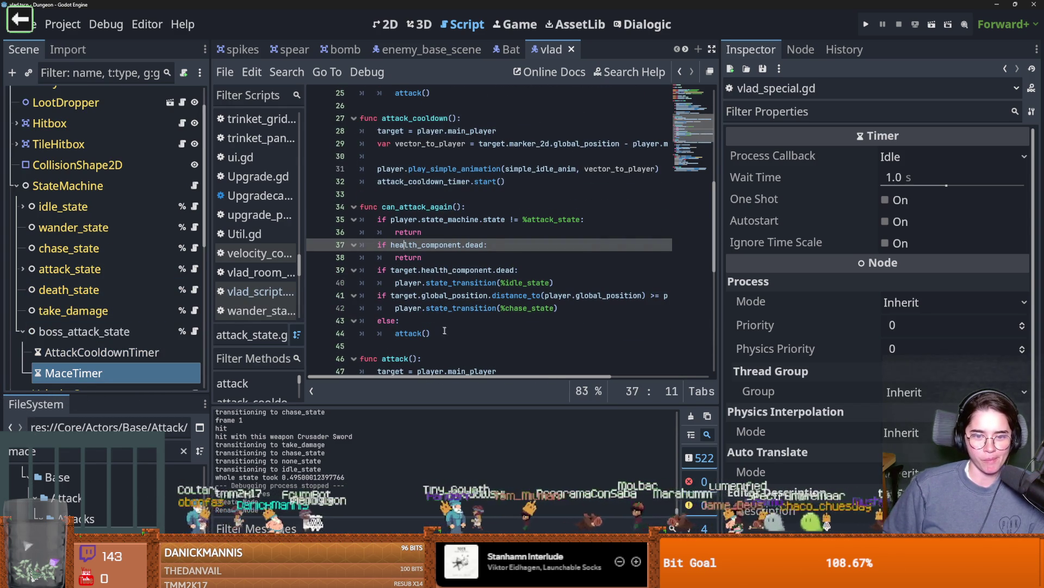
Enable One Shot on MaceTimer and set its Wait Time to 10.
left_click(103, 372)
left_click(892, 200)
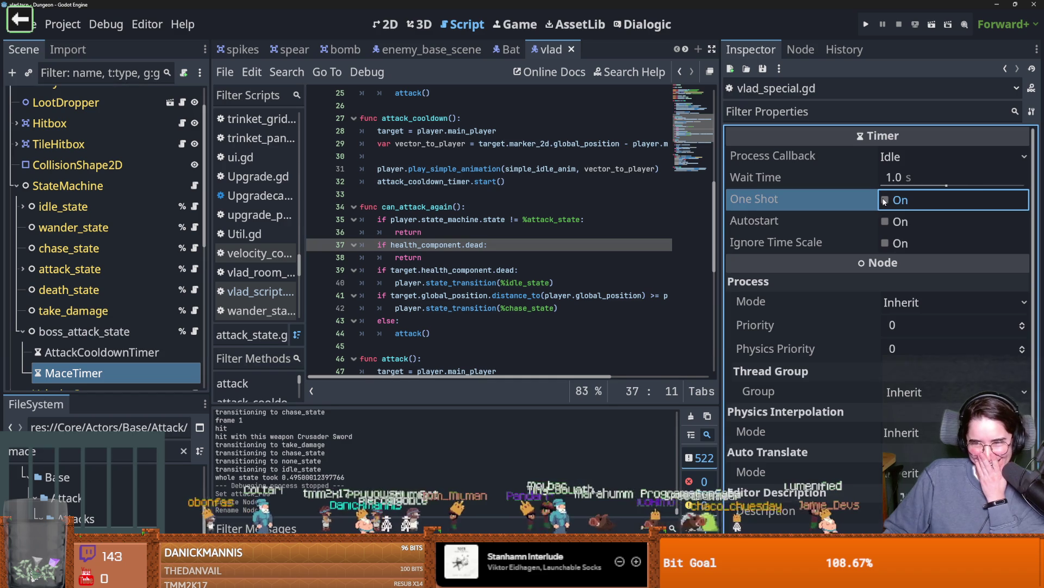
left_click(920, 179)
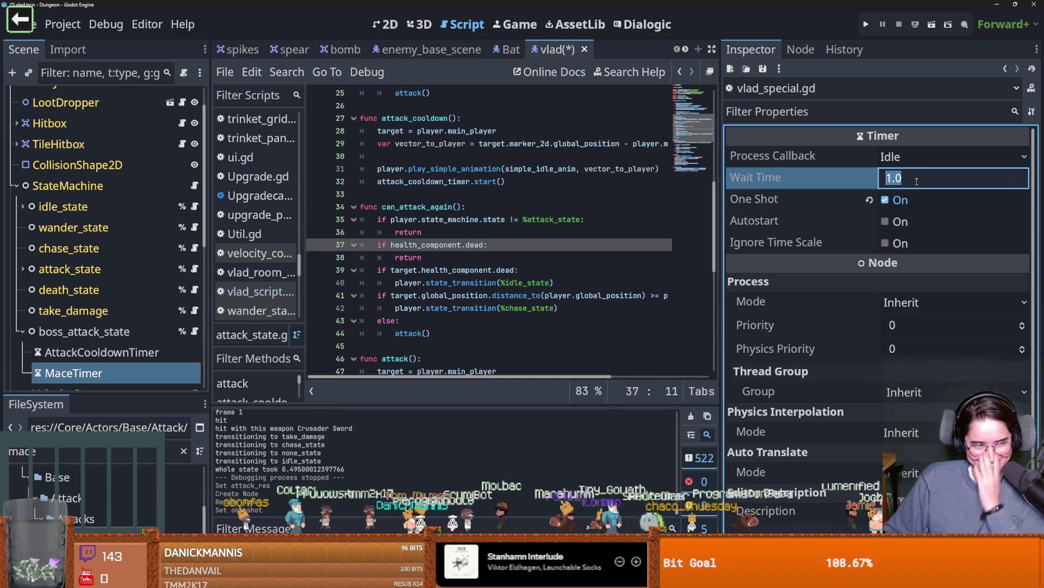
type("10")
key("Return")
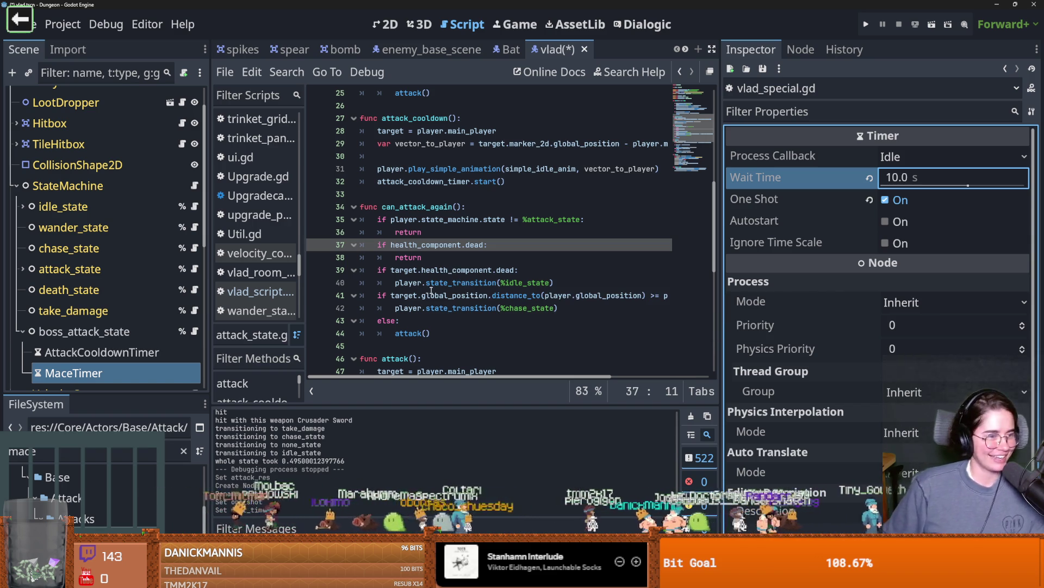
Browse the attack function in the script, placing the caret on line 50.
scroll(433, 352, "down", 3)
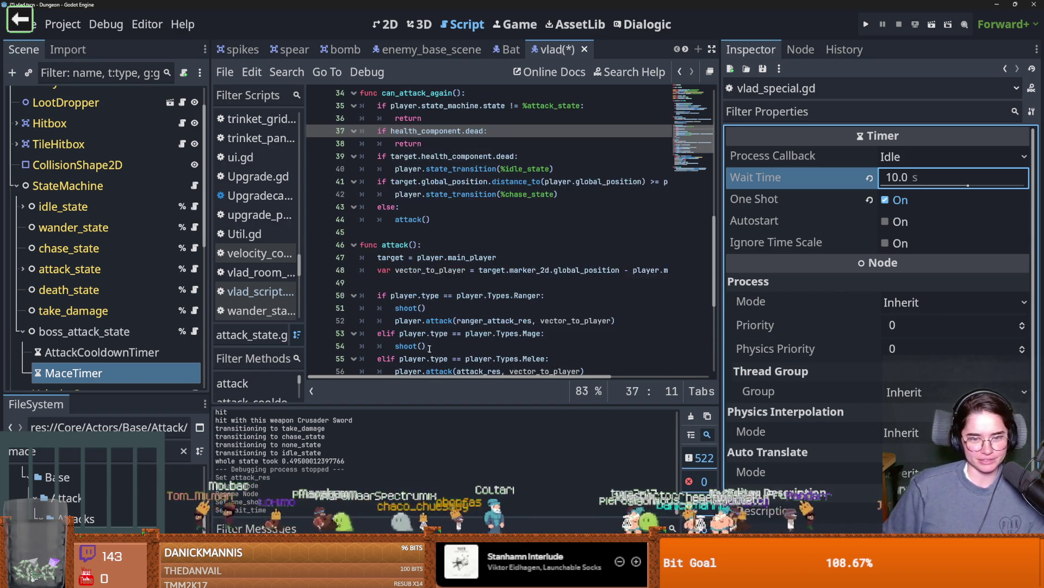
scroll(426, 337, "up", 1)
left_click(426, 335)
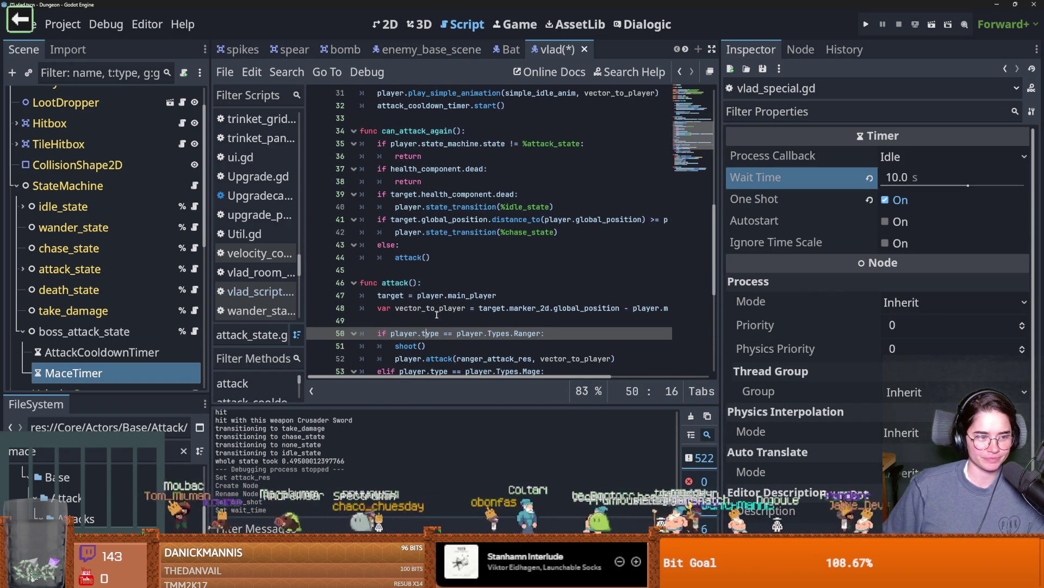
scroll(453, 314, "up", 3)
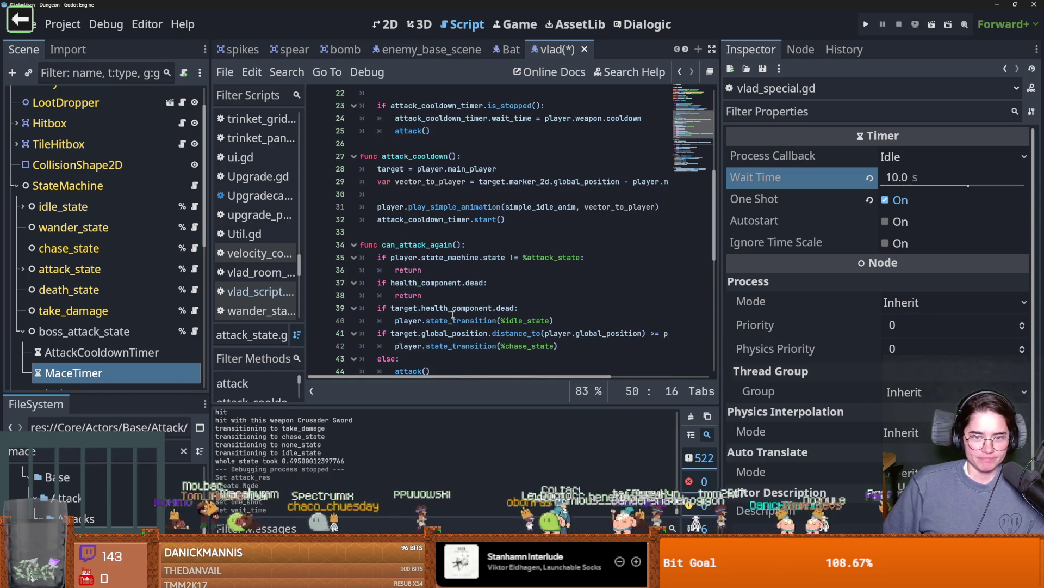
scroll(406, 309, "down", 4)
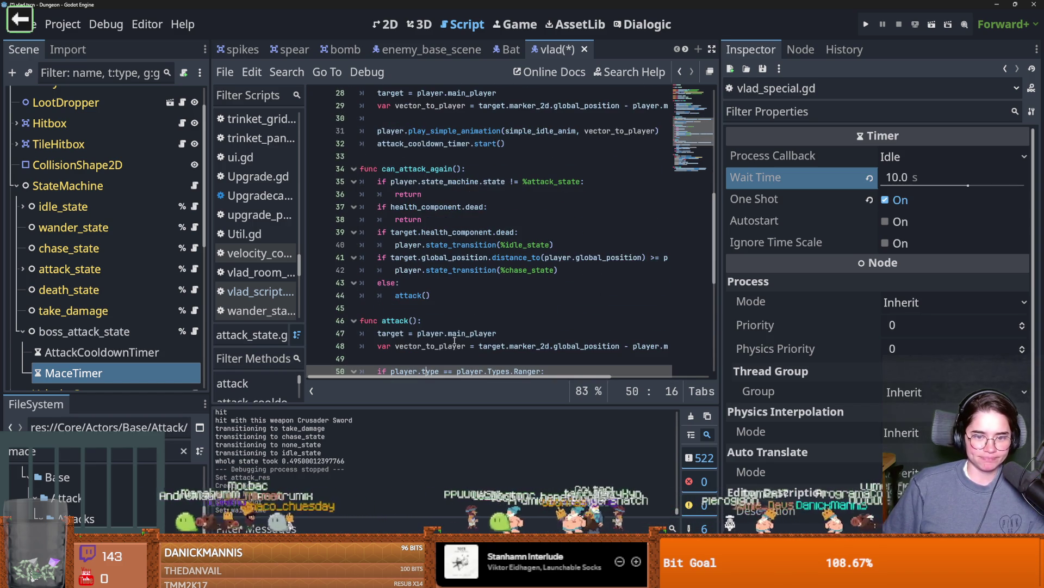
scroll(454, 329, "down", 4)
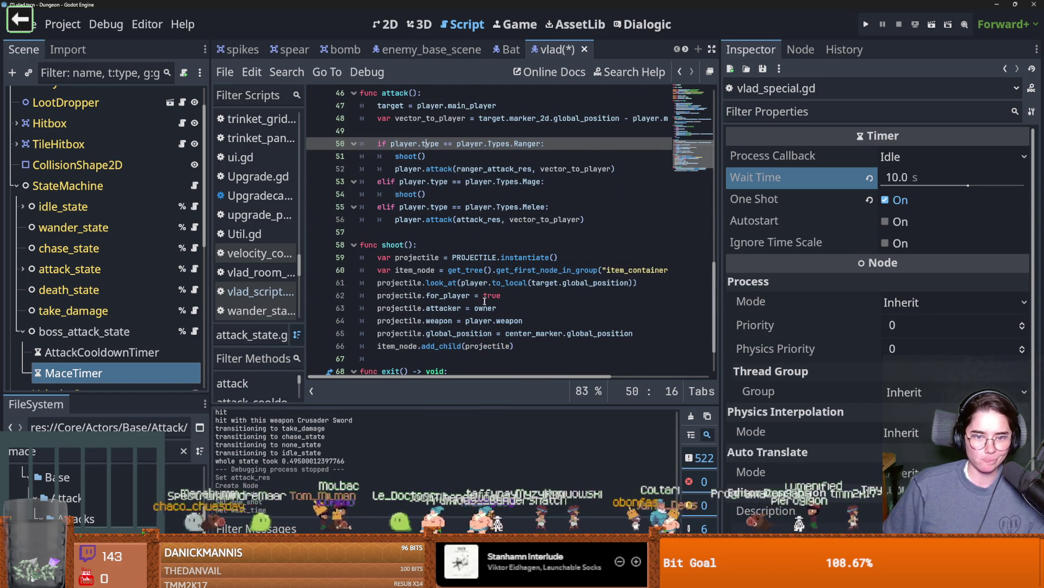
scroll(481, 297, "down", 4)
scroll(482, 297, "up", 8)
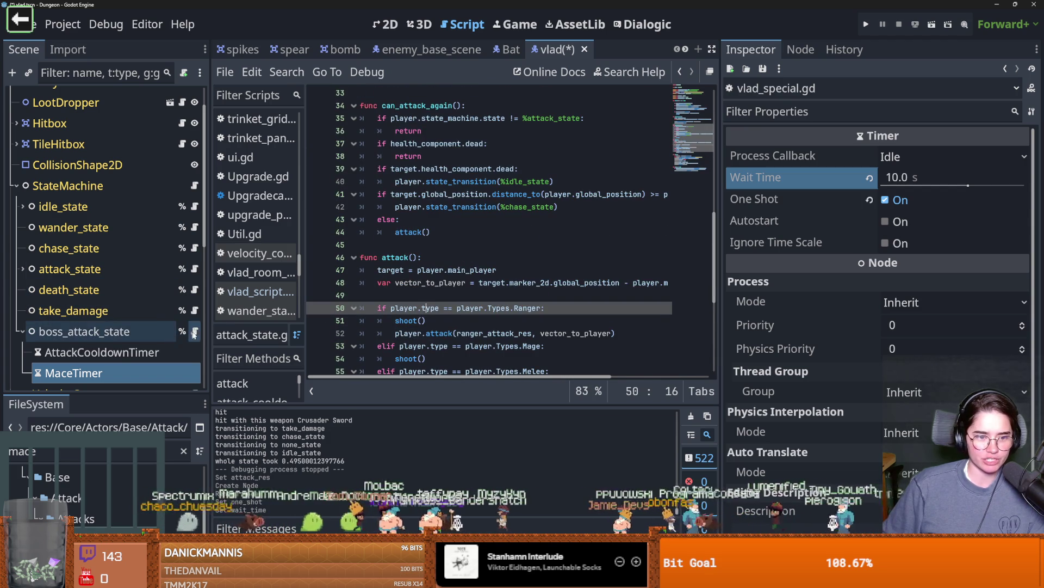
Open vlad_special.gd and type MACE on a new line after the spawn_bats() call.
left_click(193, 332)
scroll(563, 317, "up", 4)
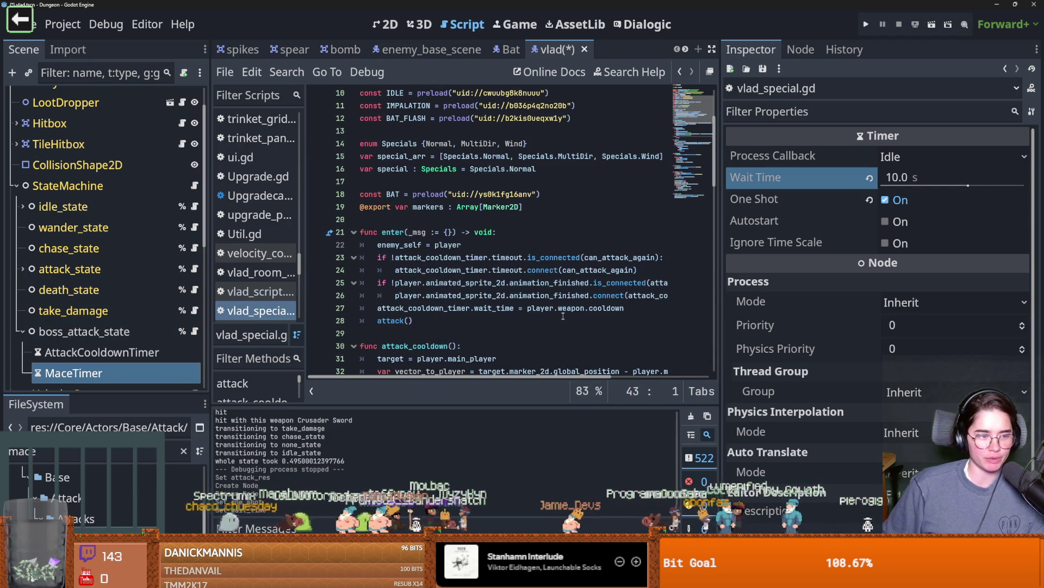
scroll(560, 318, "down", 1)
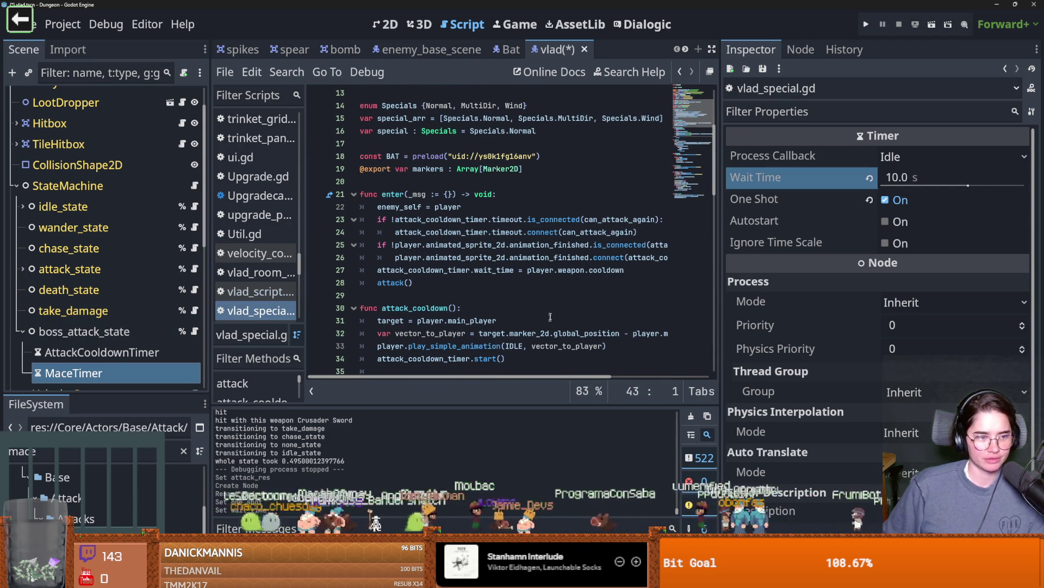
scroll(550, 320, "down", 2)
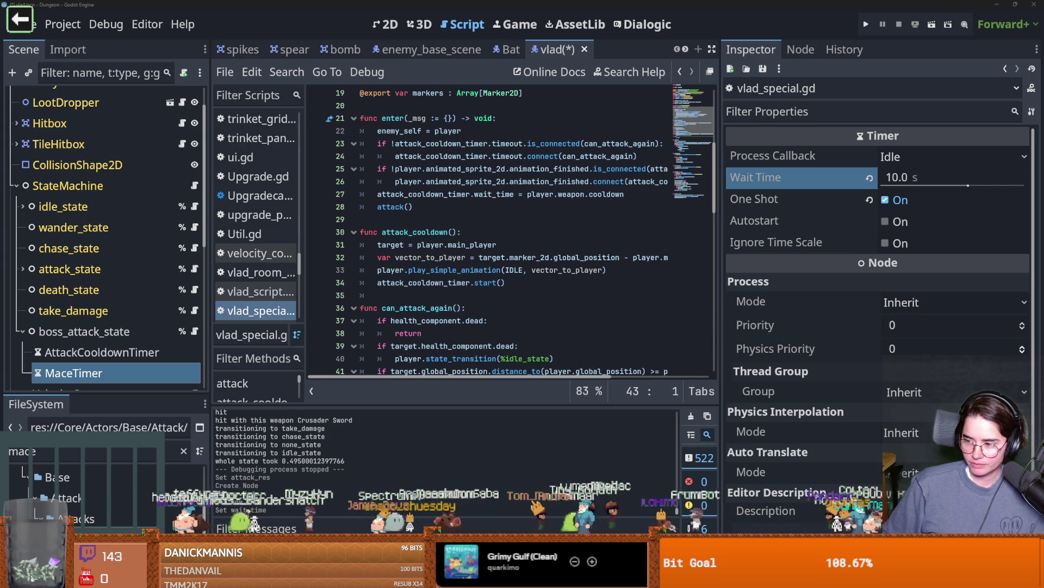
left_click(435, 294)
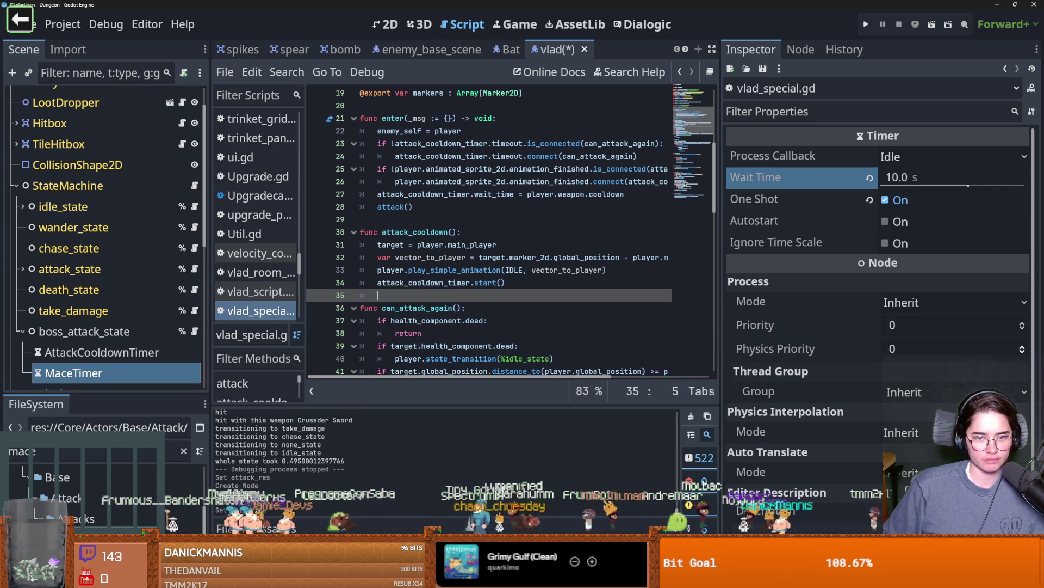
scroll(435, 295, "down", 5)
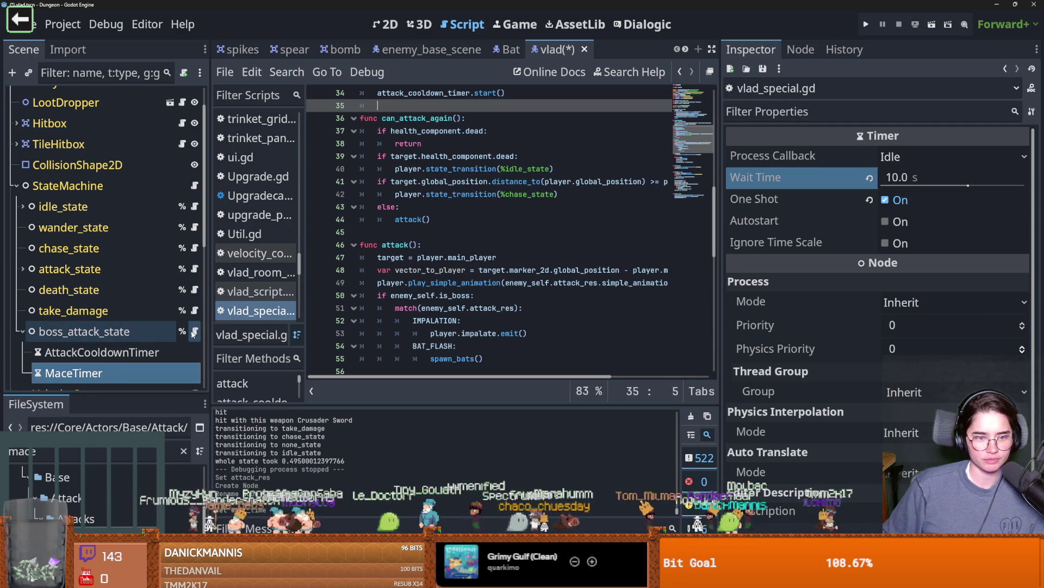
scroll(466, 337, "down", 3)
left_click(489, 245)
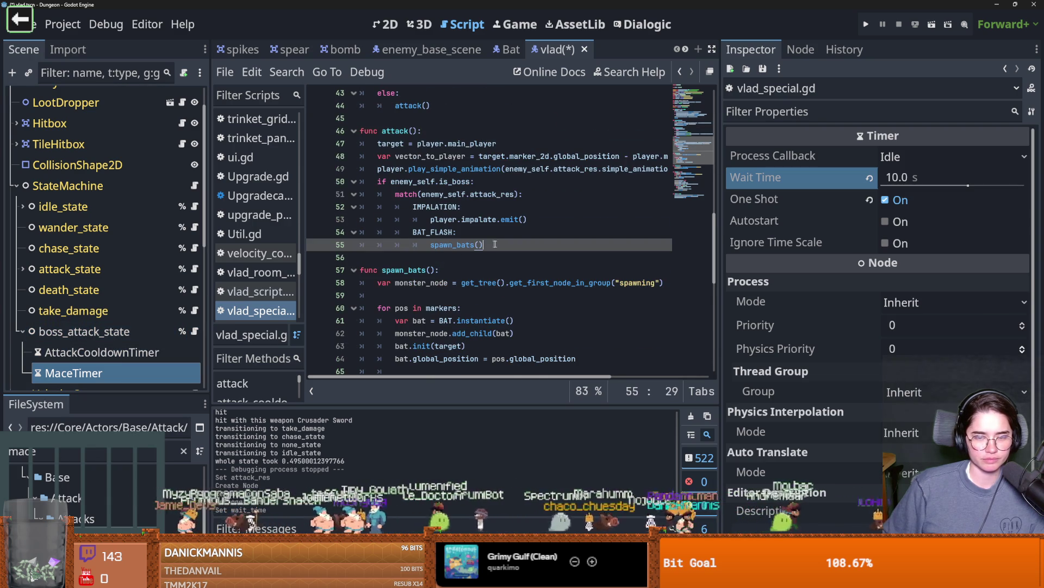
key("Return")
type("MACE")
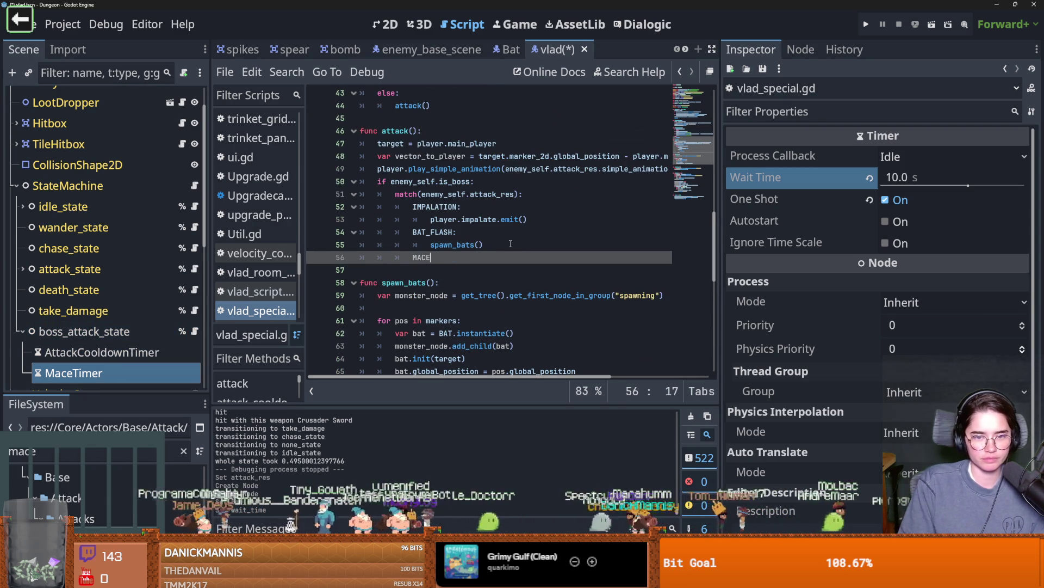
Drag MaceSwing.tres into the constants at the top to add a MACE_SWING preload.
scroll(510, 243, "up", 1)
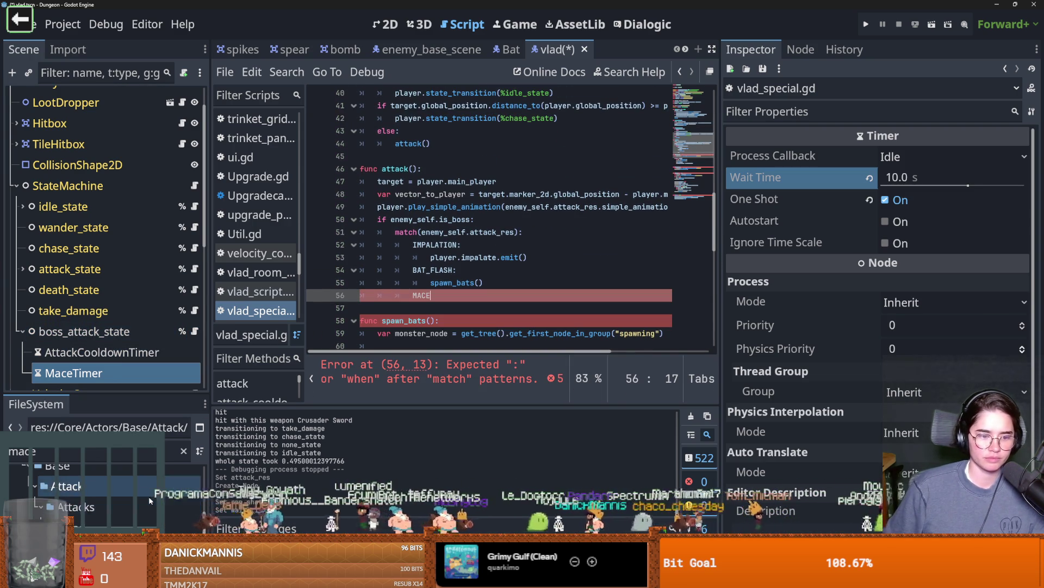
scroll(423, 287, "up", 13)
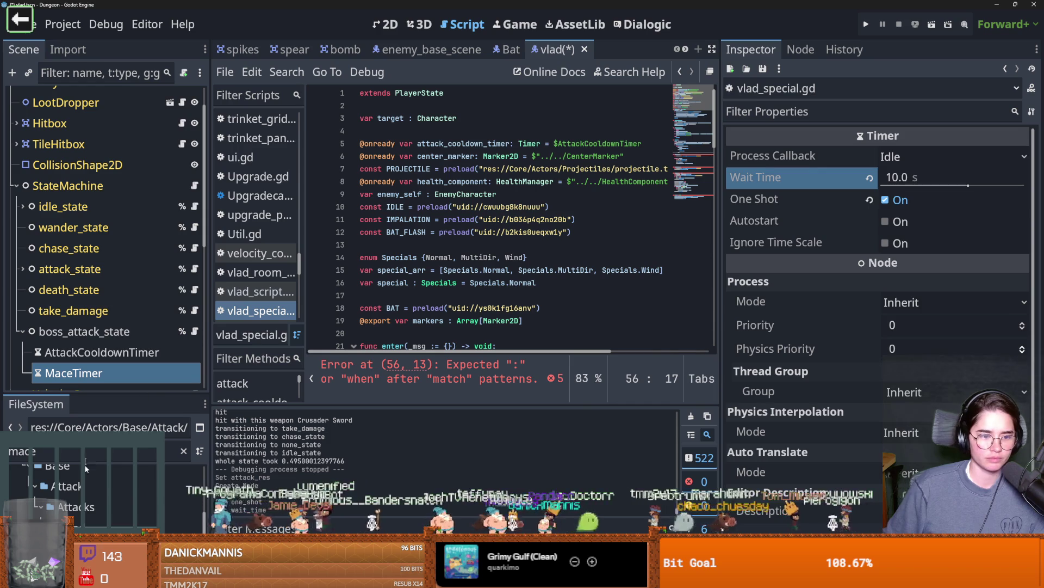
mouse_move(87, 527)
left_mouse_down()
mouse_move(474, 252)
mouse_move(414, 240)
left_mouse_up()
scroll(394, 300, "down", 10)
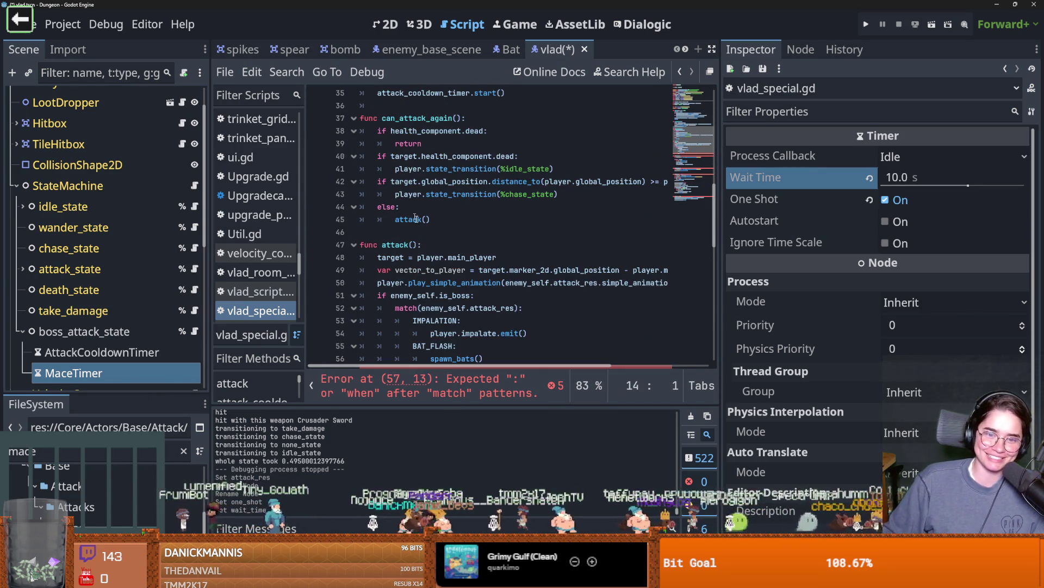
Complete the case label as MACE_SWING: with a pass body and save the script.
scroll(431, 261, "down", 4)
double_click(429, 221)
key("End")
type("_SWING:")
key("Return")
type("pass")
key("ctrl+s")
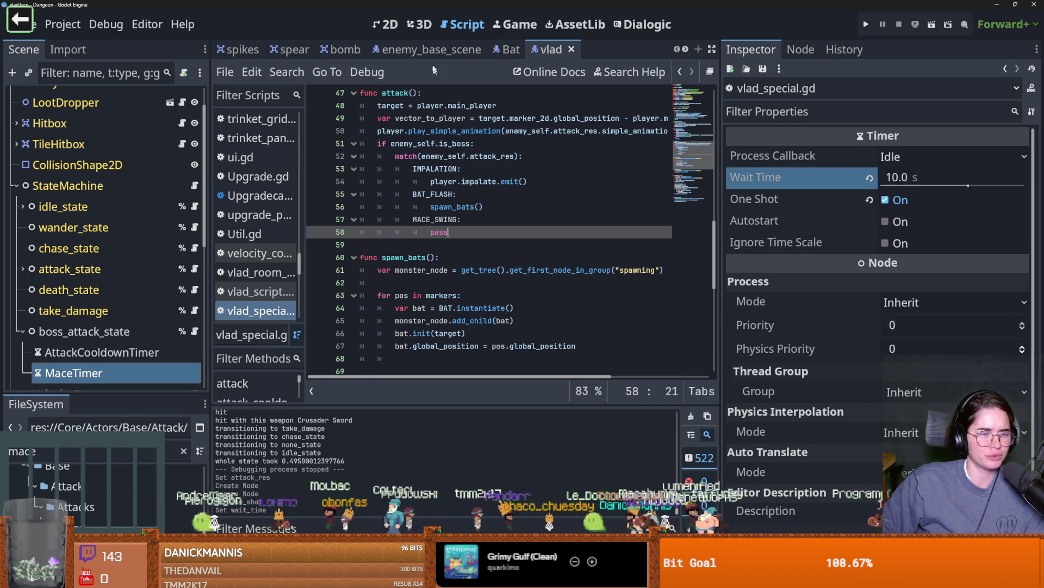
left_click(478, 308)
key("ctrl+s")
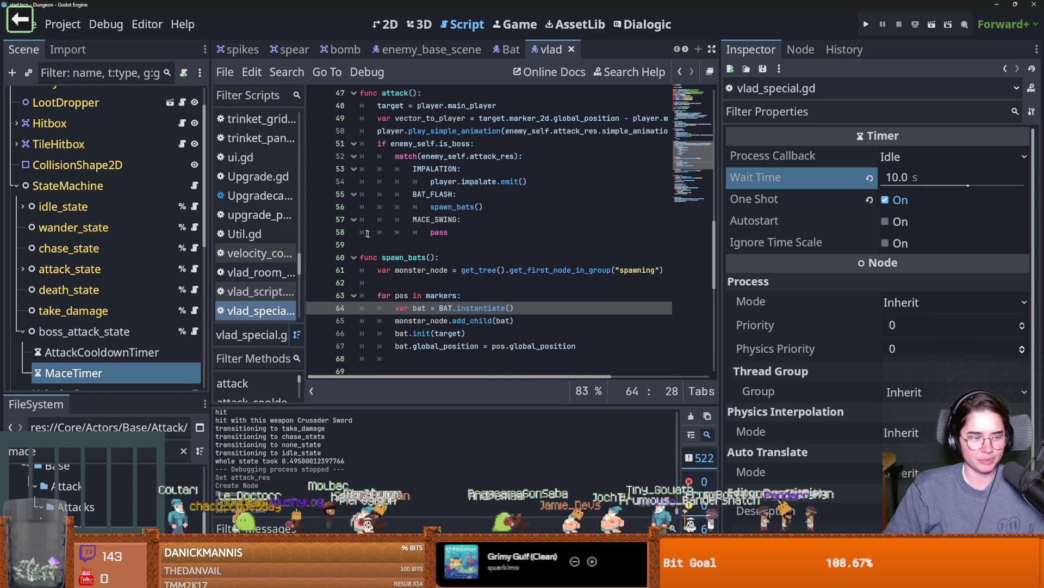
Add an onready mace_timer variable for the MaceTimer node below the constants.
left_click(446, 225)
double_click(443, 233)
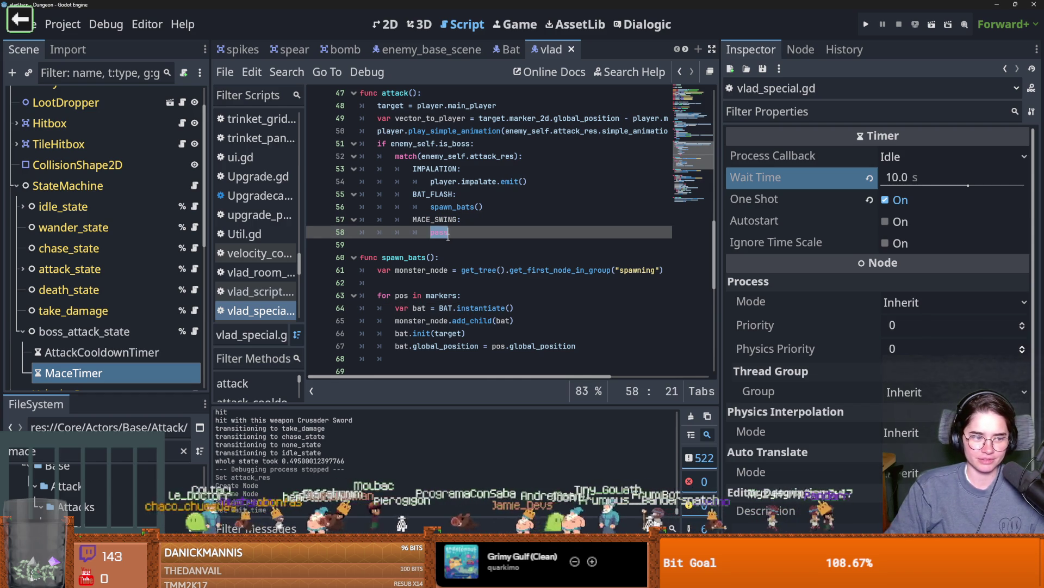
scroll(522, 259, "up", 3)
scroll(522, 259, "down", 3)
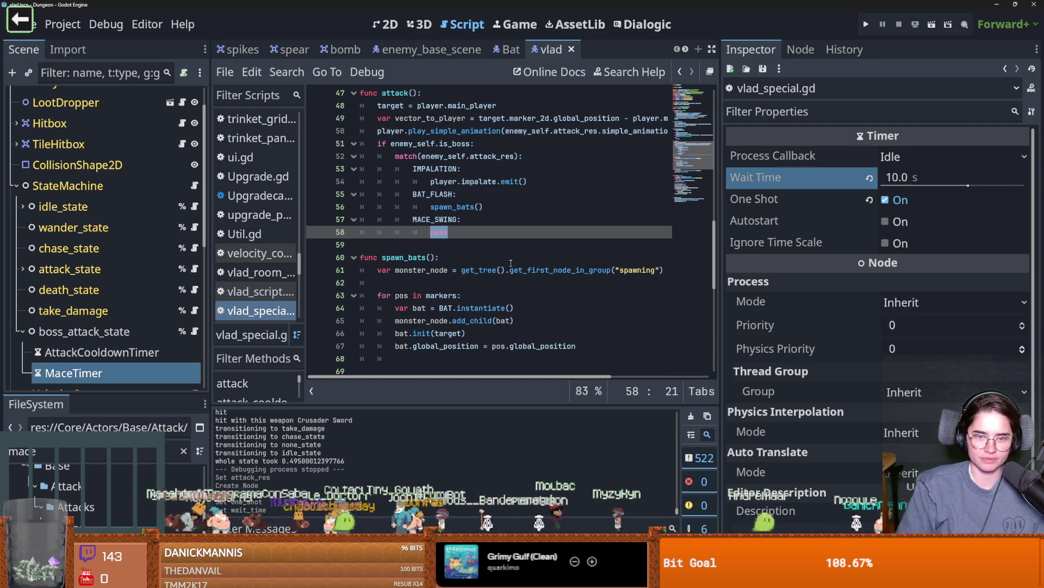
scroll(511, 263, "up", 14)
left_click(418, 219)
key("Return")
key("Return")
left_click_drag(74, 372, 424, 235)
scroll(471, 272, "down", 6)
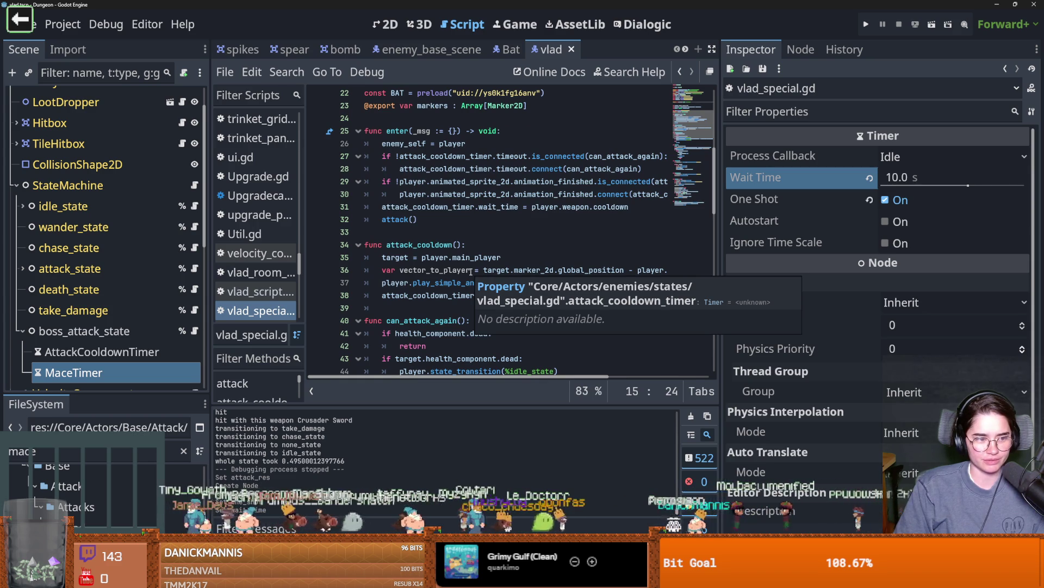
Replace the MACE_SWING case's pass with mace_timer.timeout.connect(player.
scroll(471, 272, "down", 8)
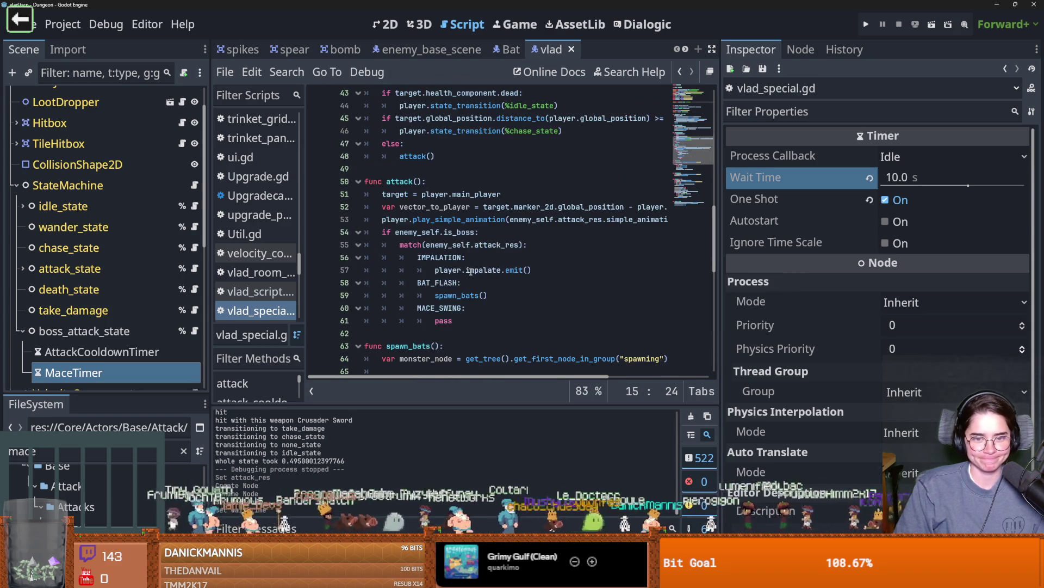
double_click(449, 277)
type("mace_timer")
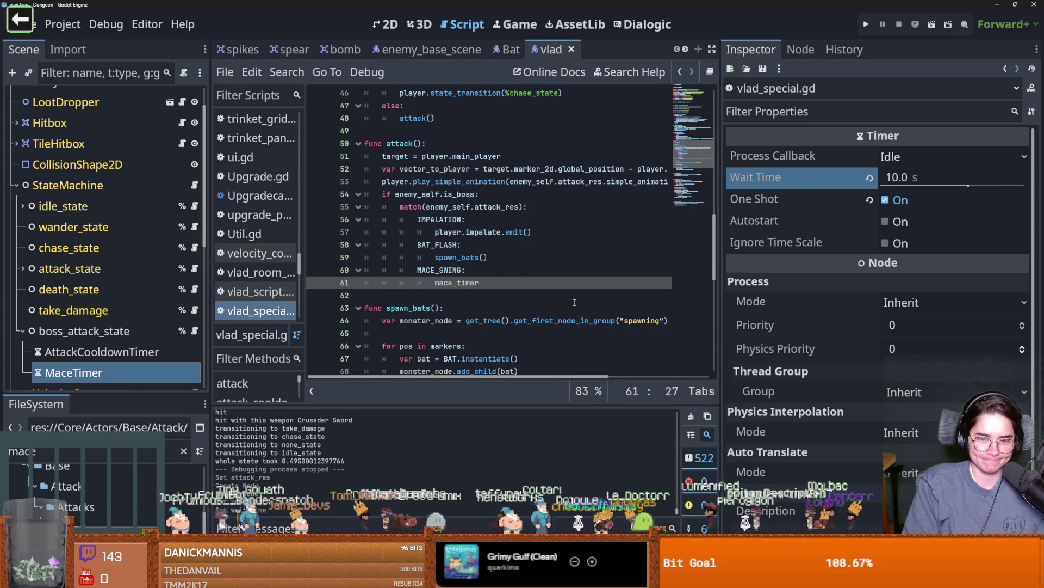
type(".timeout")
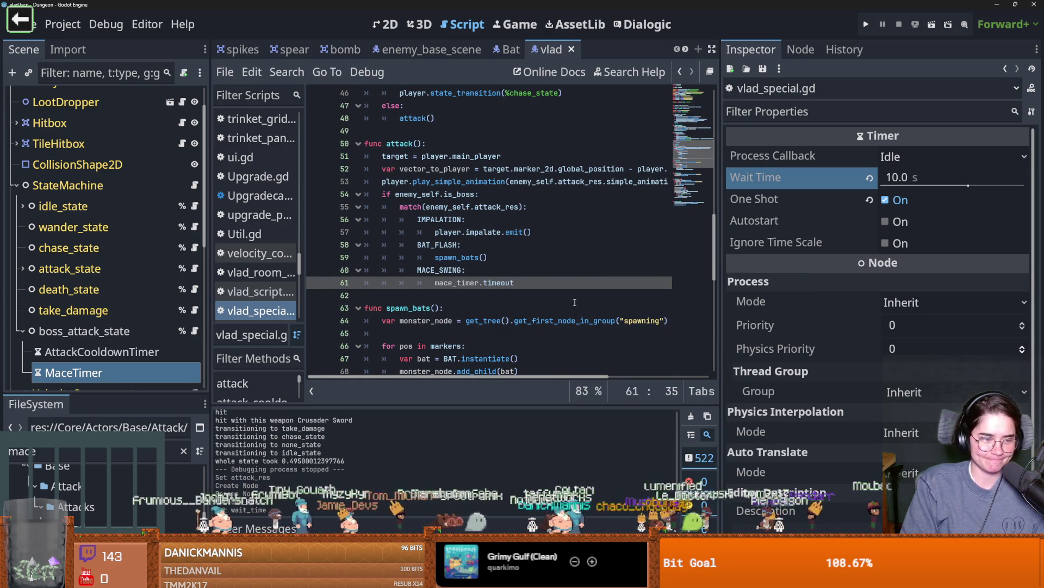
type(".connect(")
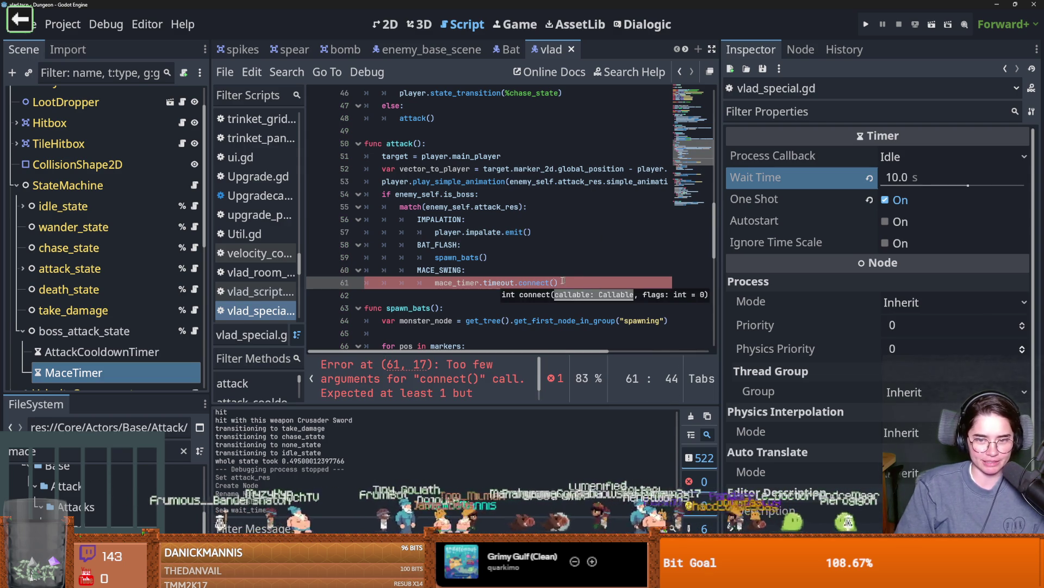
type("player.")
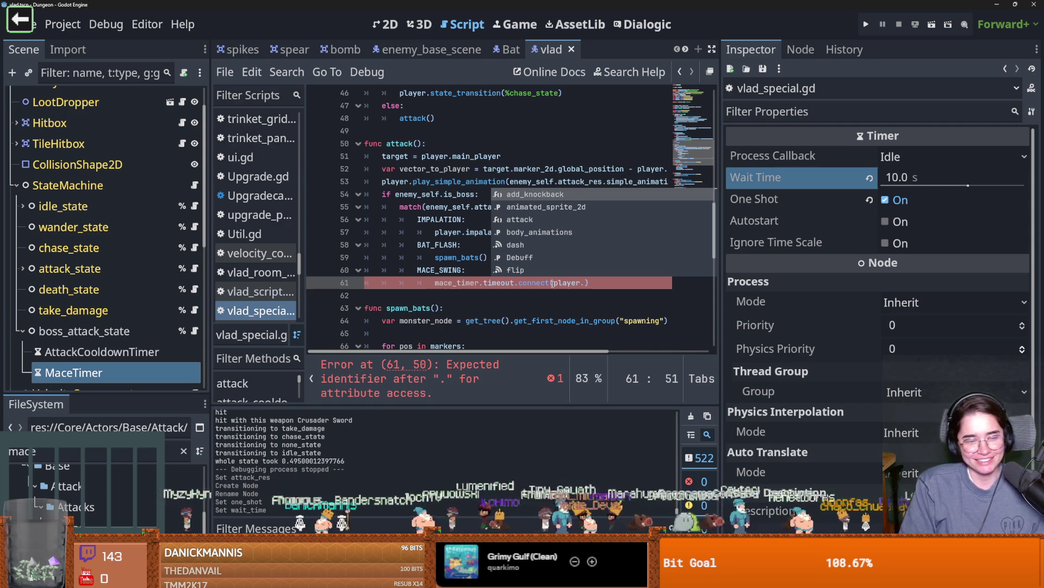
In vlad_script.gd, add two blank lines after on_attack_change, copy its name, save, and return to vlad_special.gd.
key("alt+Left")
left_click(414, 329)
key("Return")
key("Return")
key("Up")
scroll(404, 323, "down", 2)
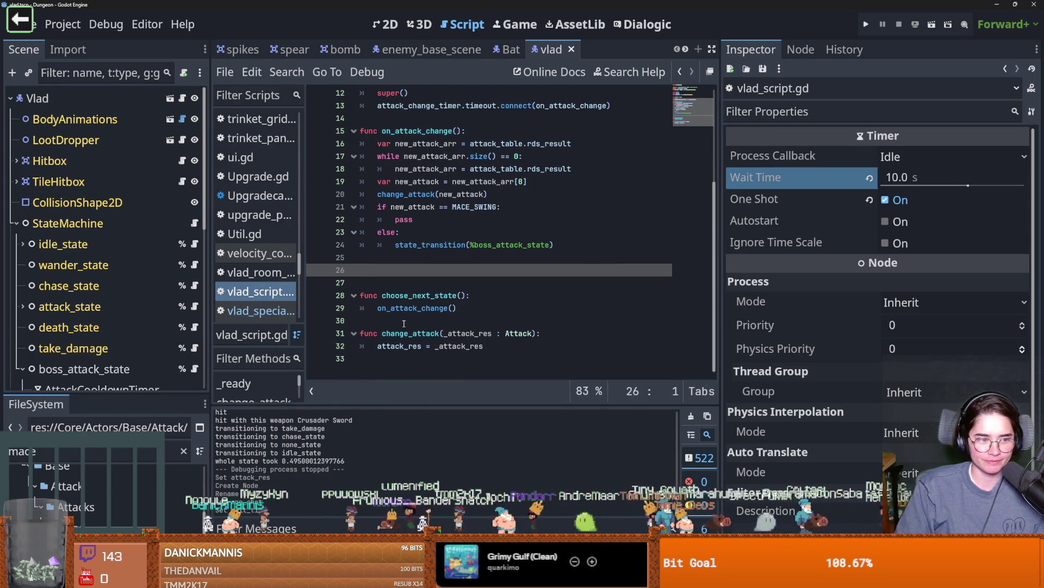
left_click_drag(466, 295, 381, 302)
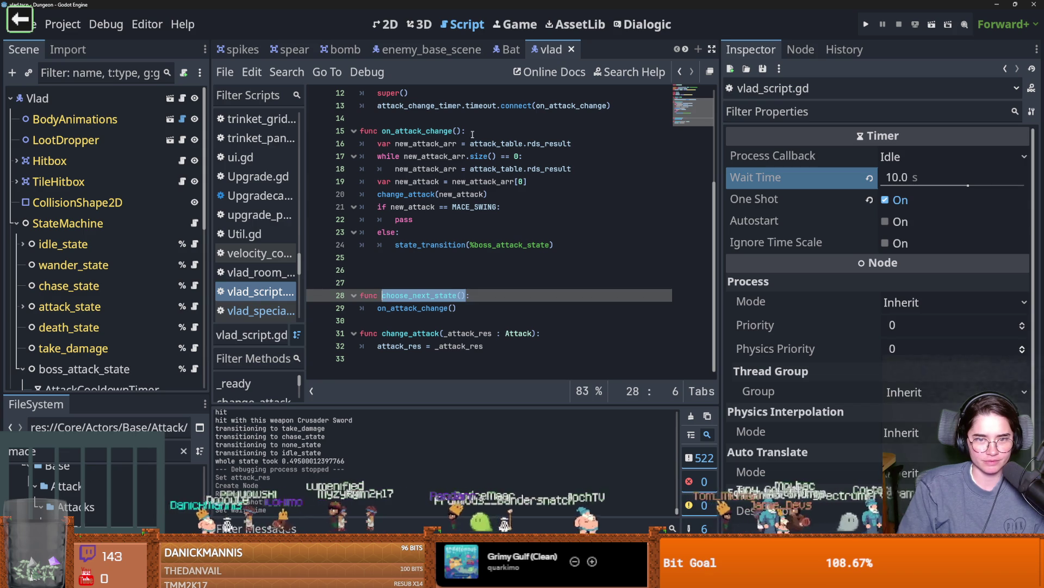
left_click_drag(463, 132, 381, 134)
key("ctrl+s")
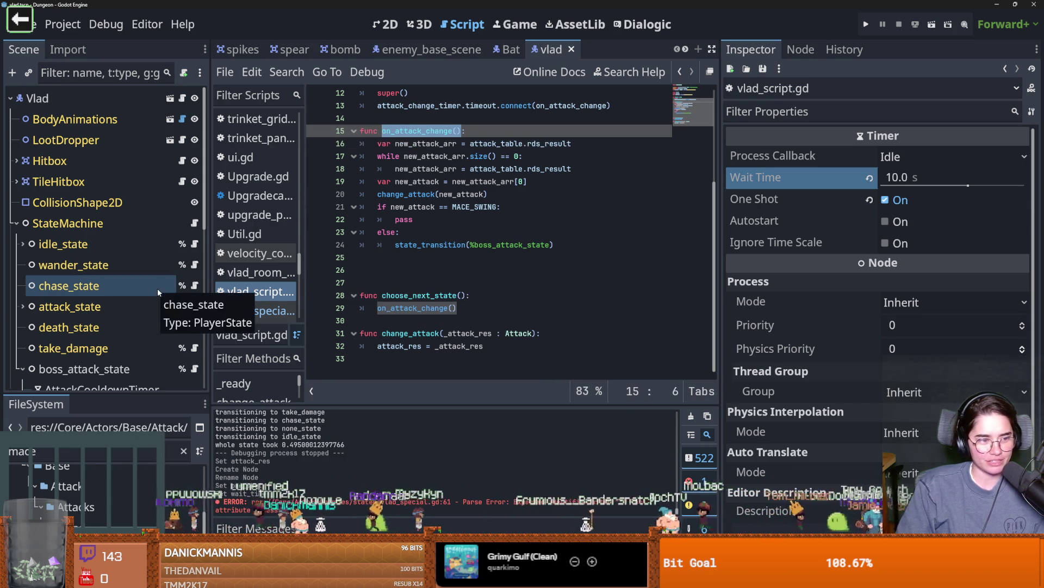
scroll(128, 334, "down", 3)
left_click(128, 334)
Complete the line as mace_timer.timeout.connect(player.on_attack_change) and save.
left_click(256, 311)
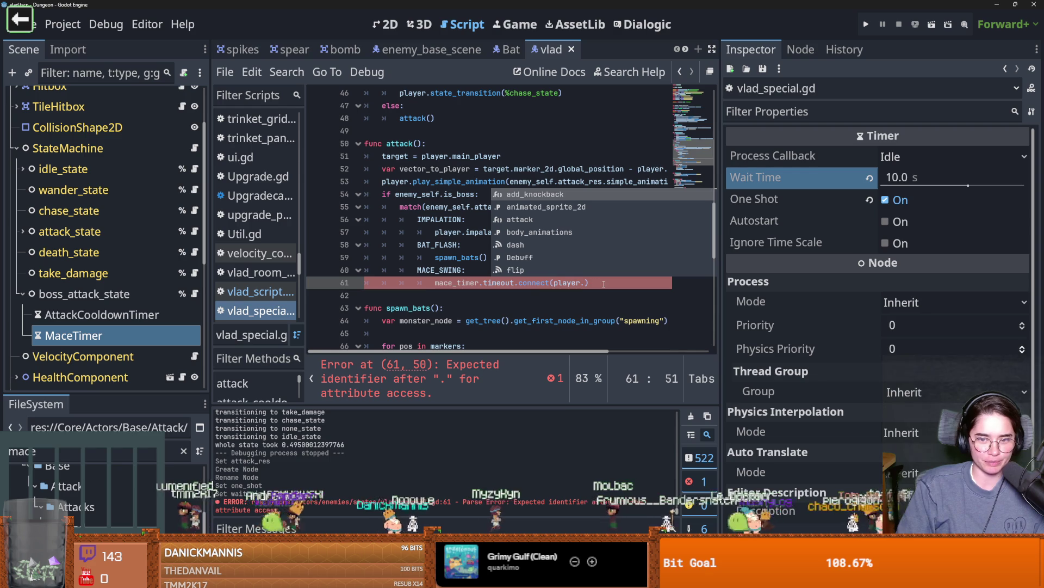
type("on_attack_change)")
key("ctrl+s")
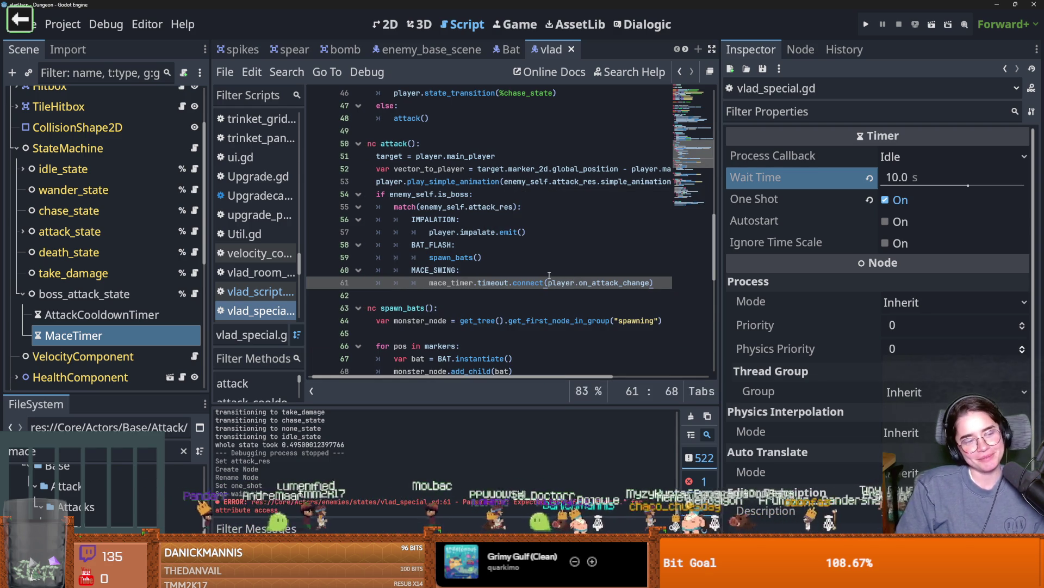
left_click(539, 275)
key("ctrl+s")
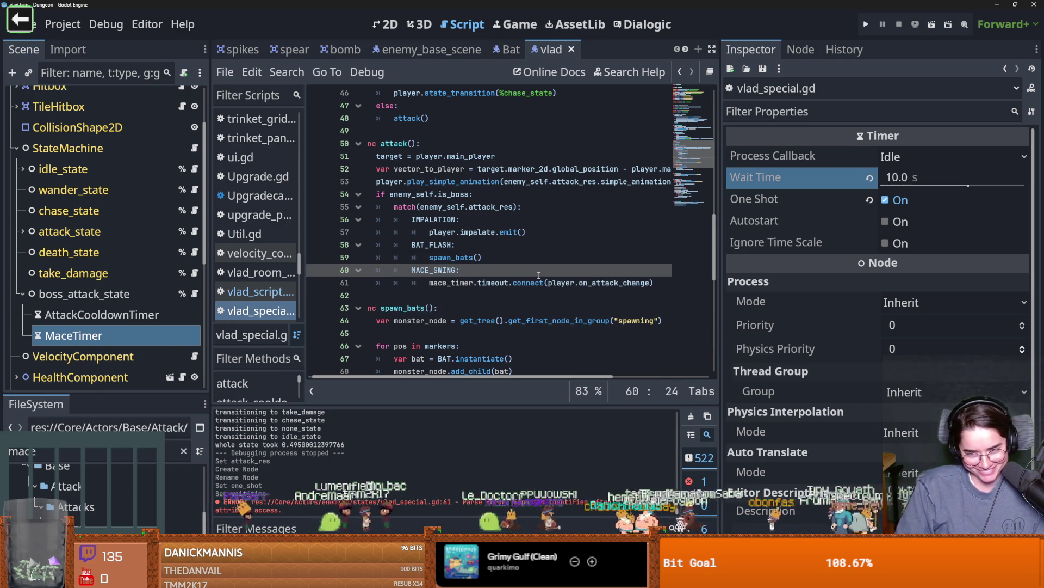
Guard the connect call with if !mace_timer.timeout.is_connected(player.on_attack_change): and save.
key("Return")
type("if")
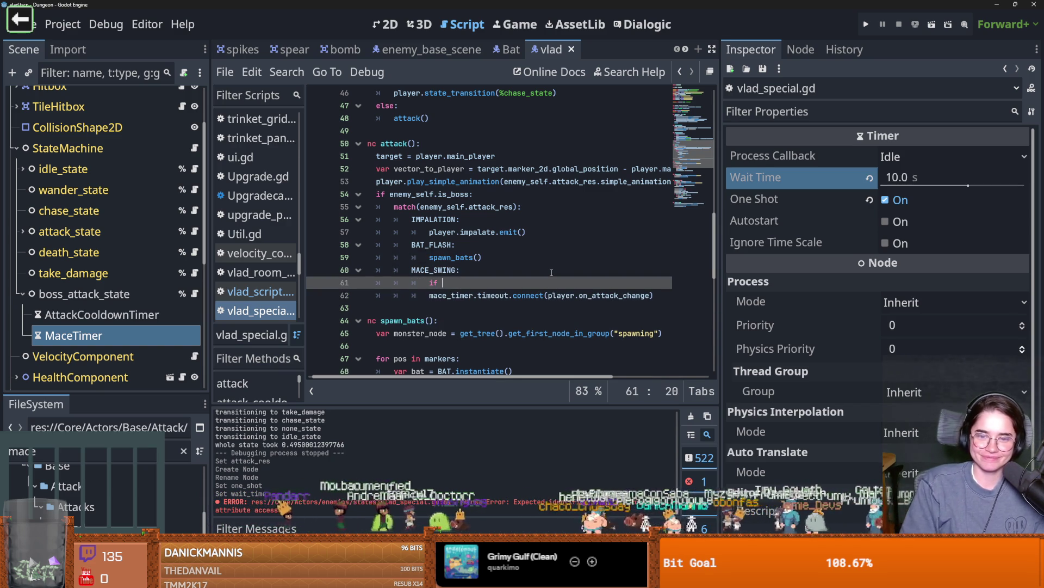
mouse_move(654, 296)
left_mouse_down()
mouse_move(420, 295)
mouse_move(448, 285)
mouse_move(435, 282)
left_mouse_up()
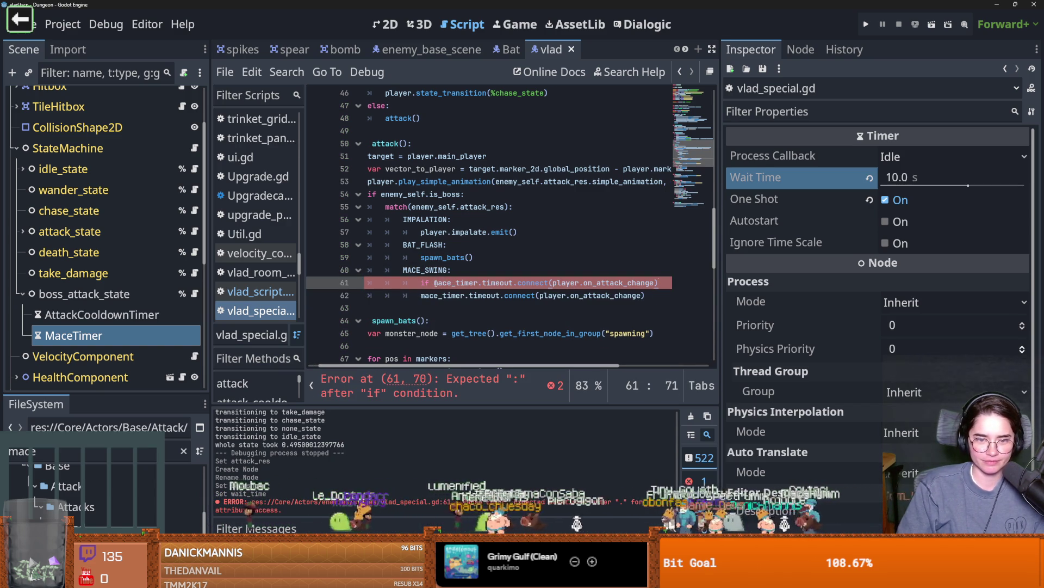
type("!")
double_click(533, 282)
type("is_conne")
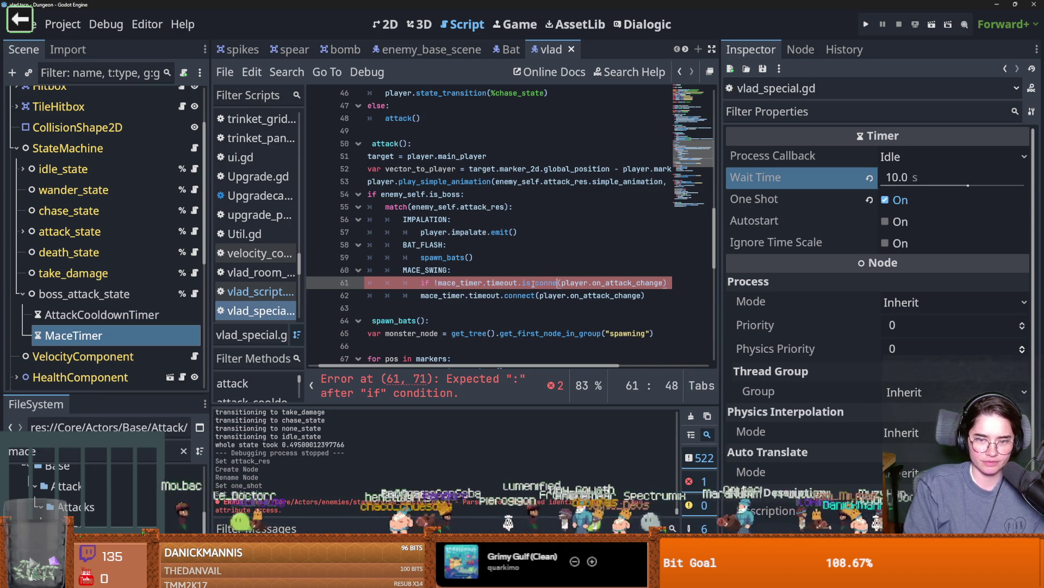
key("Return")
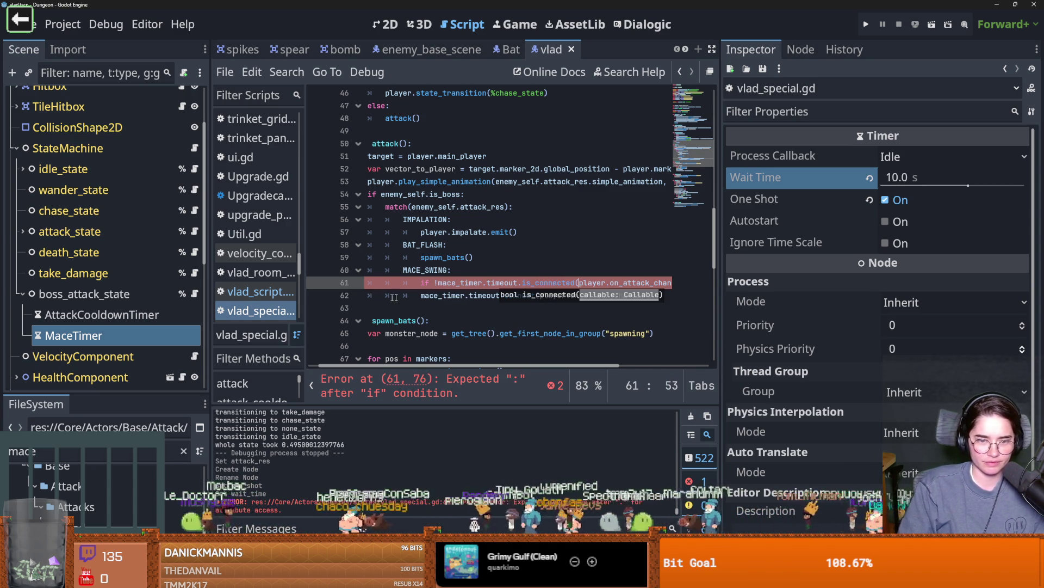
left_click(418, 298)
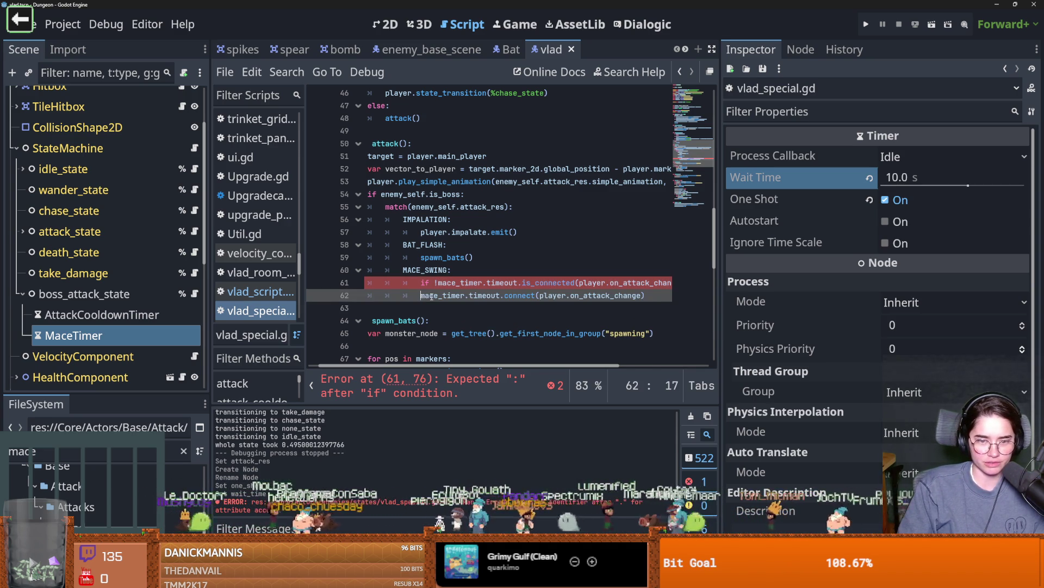
key("Tab")
scroll(437, 301, "right", 3)
scroll(437, 301, "right", 2)
left_click(581, 283)
type(":")
key("ctrl+s")
Check the player references on the guarded connect line and the MACE_SWING case.
scroll(508, 282, "left", 3)
double_click(528, 296)
left_click(566, 296)
scroll(455, 305, "left", 3)
left_click(466, 295)
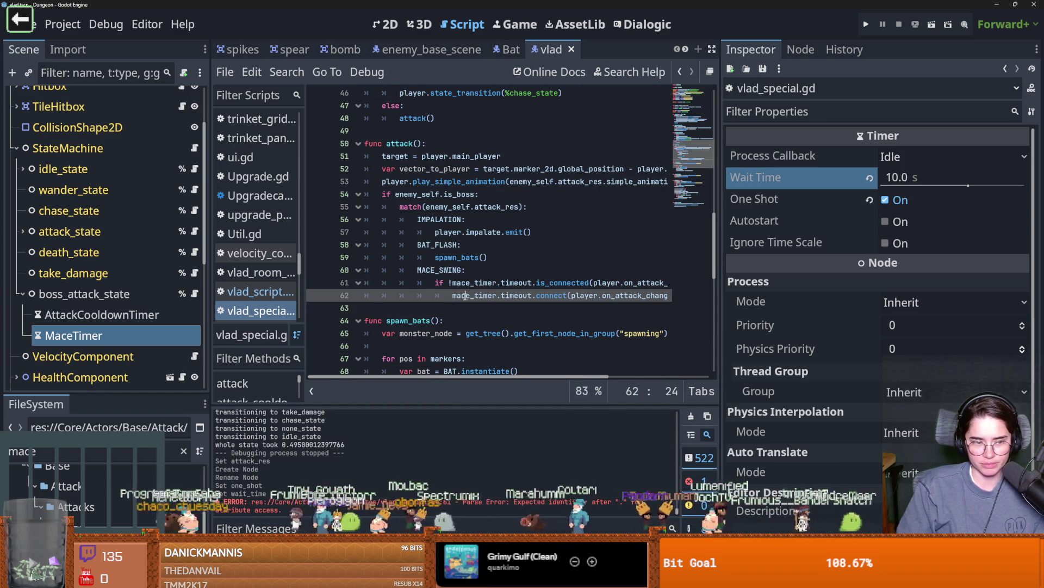
scroll(462, 309, "up", 1)
left_click(463, 295)
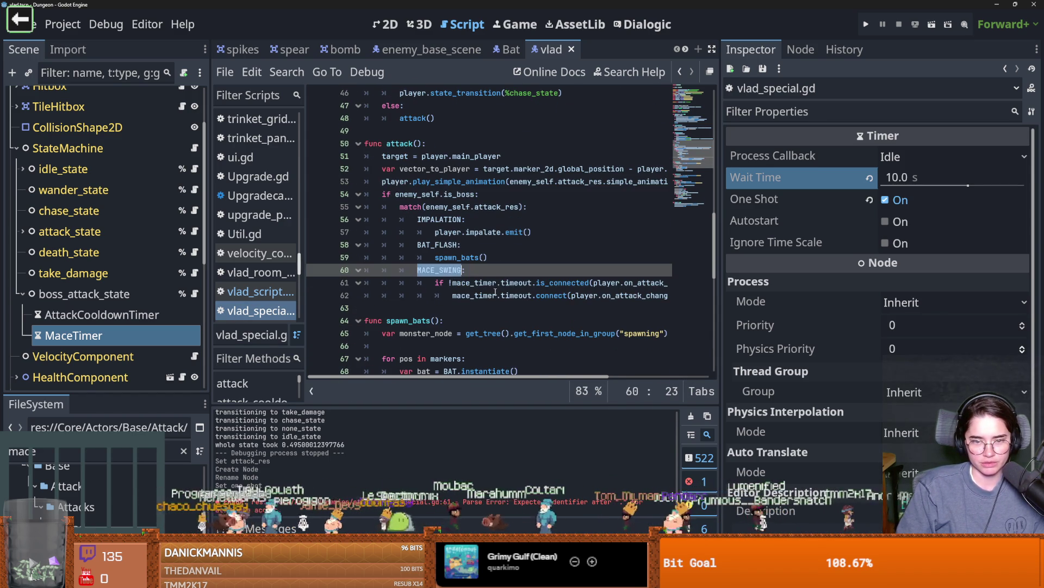
Review the attack, can_attack_again and attack_cooldown code in vlad_special.gd.
scroll(490, 296, "up", 4)
scroll(495, 293, "up", 5)
scroll(463, 278, "down", 6)
left_click(401, 257)
scroll(435, 261, "up", 3)
double_click(421, 245)
scroll(467, 271, "down", 3)
scroll(436, 245, "up", 9)
left_click(401, 219)
scroll(408, 229, "down", 5)
scroll(419, 191, "up", 4)
double_click(423, 169)
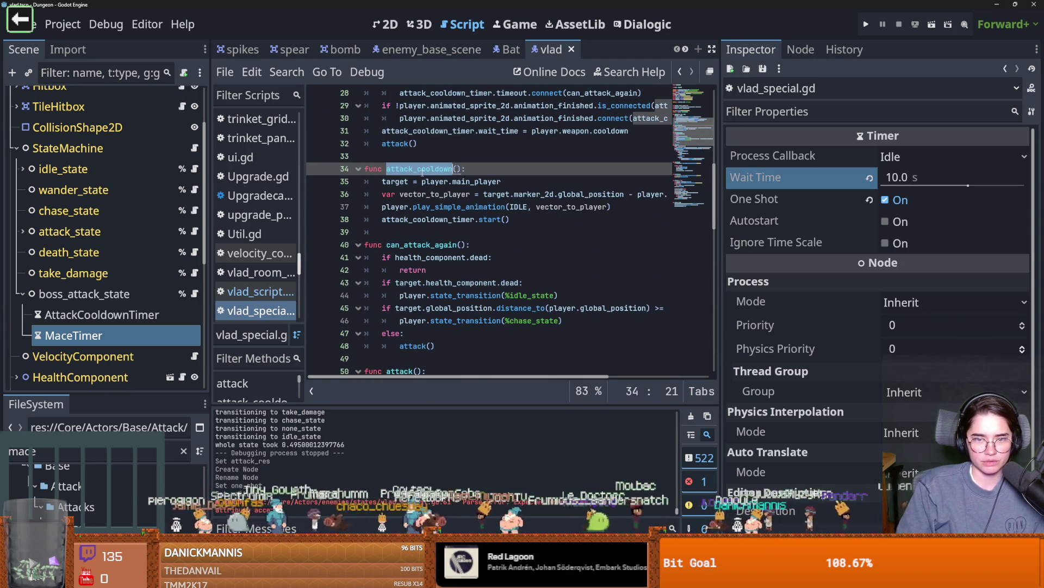
scroll(459, 212, "up", 2)
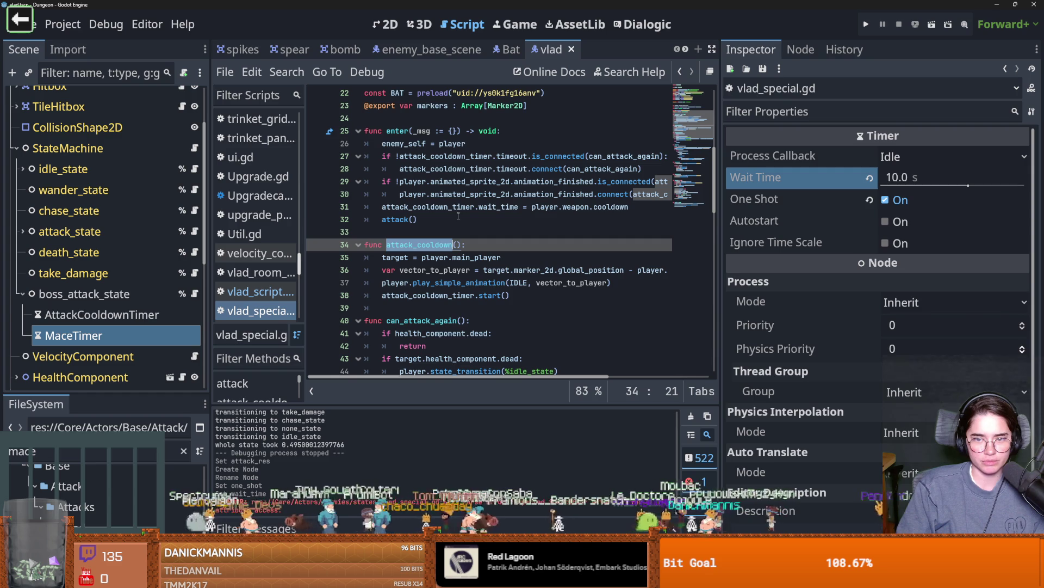
scroll(459, 216, "down", 1)
double_click(454, 246)
left_click(447, 257)
Select the whole shoot function, lines 80–94 plus its func line, and delete it.
scroll(468, 272, "down", 4)
scroll(482, 286, "down", 15)
scroll(482, 287, "up", 3)
scroll(482, 287, "down", 3)
scroll(482, 287, "up", 5)
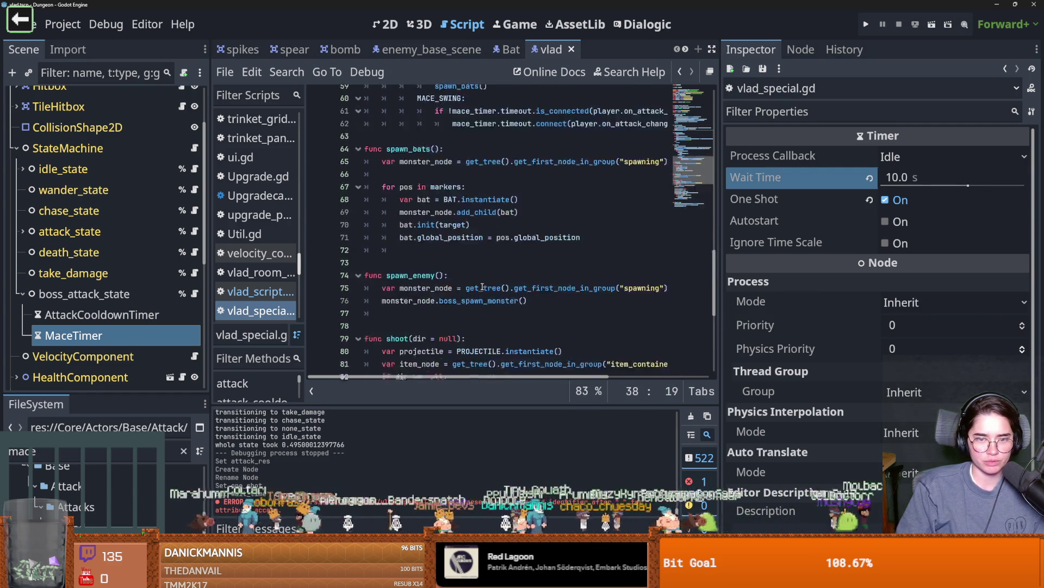
scroll(482, 287, "down", 3)
left_click_drag(533, 348, 301, 165)
key("shift+Up")
key("Delete")
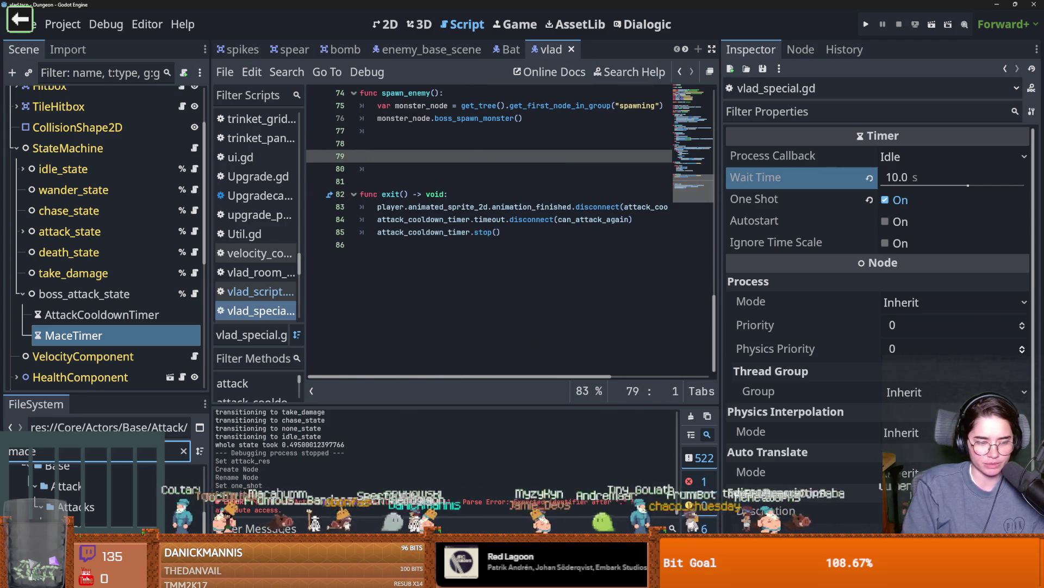
Filter the FileSystem for boss and open boss_enemy.gd and boss_special.gd.
type("bas")
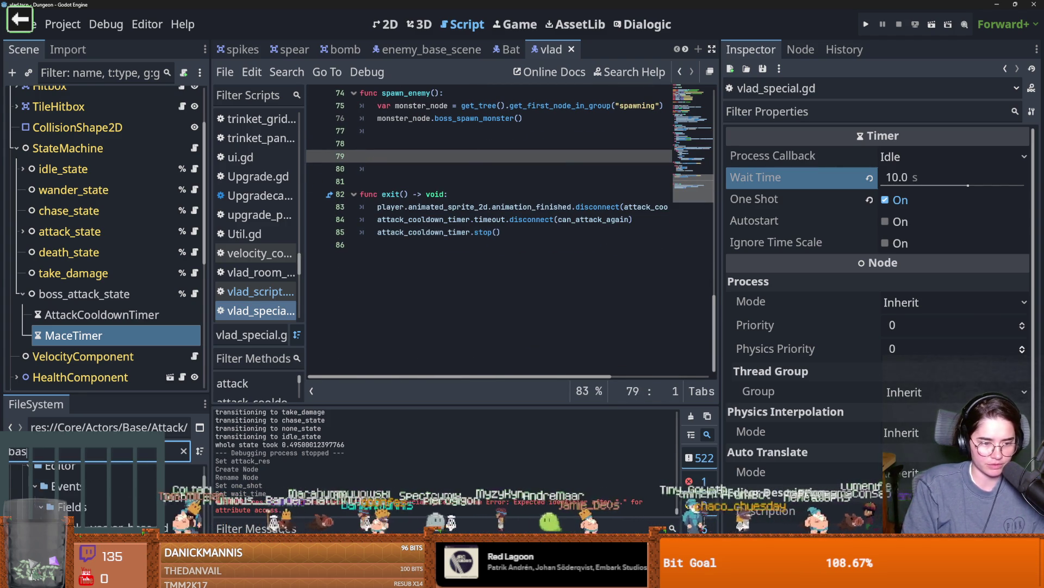
key("BackSpace")
key("BackSpace")
type("oss")
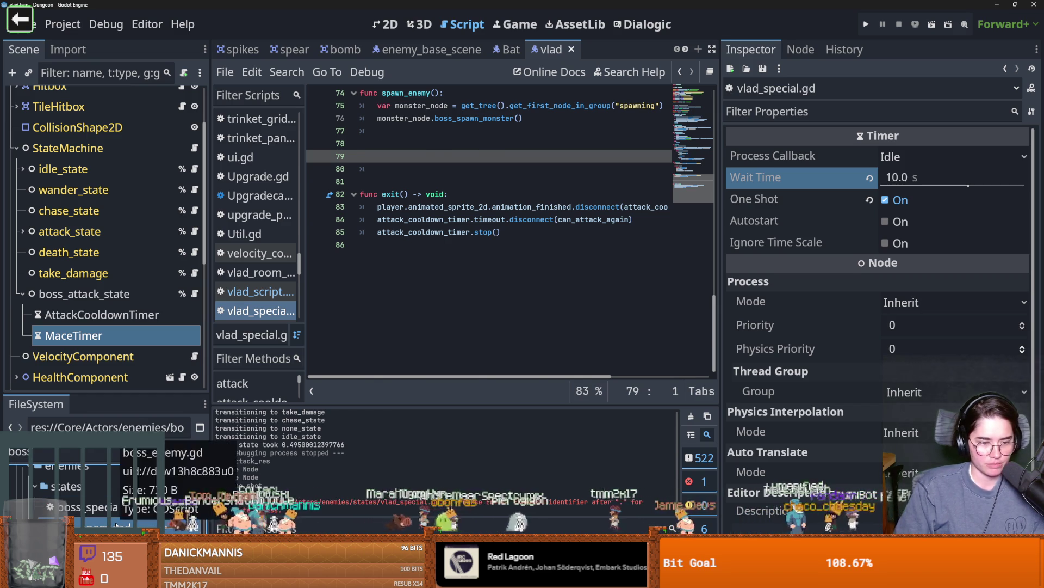
double_click(115, 525)
scroll(82, 490, "down", 3)
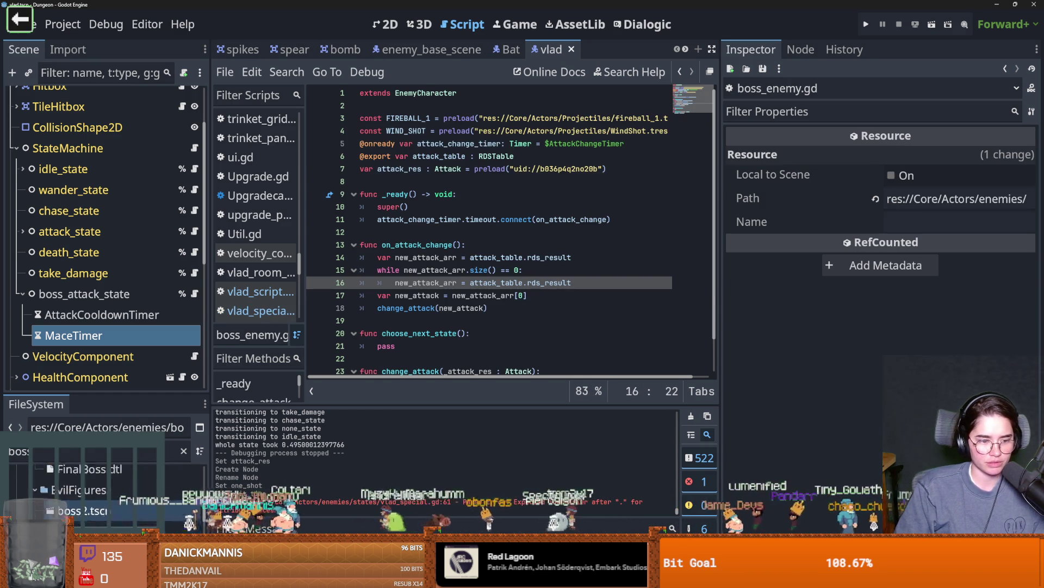
left_click(66, 453)
type("_spe")
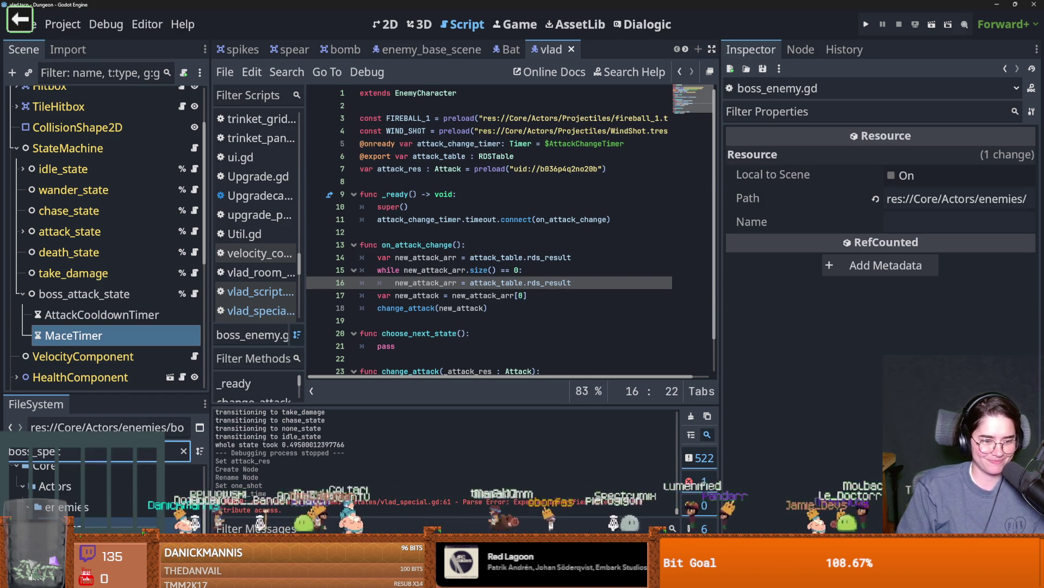
double_click(76, 544)
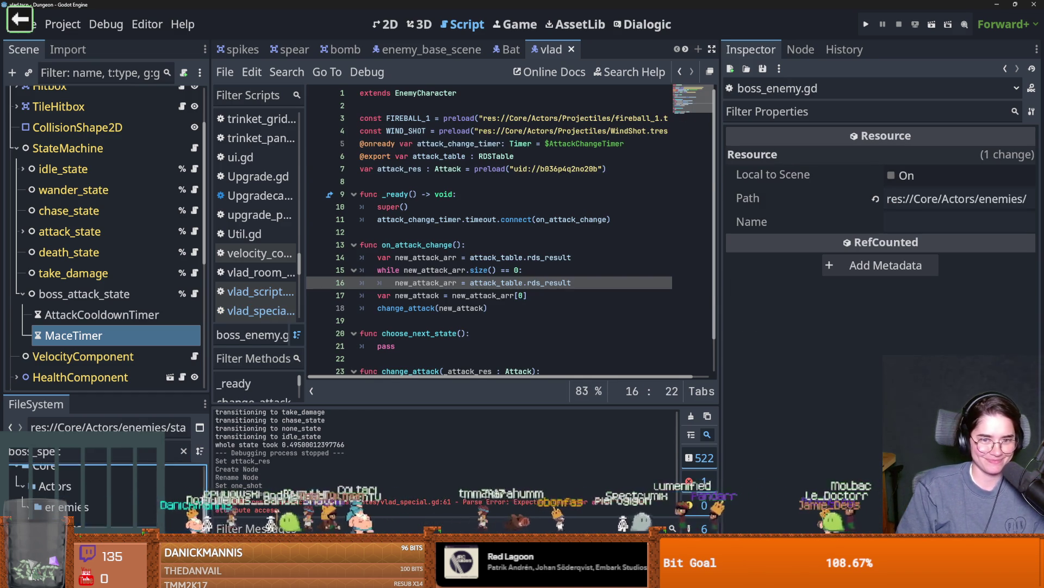
scroll(470, 315, "down", 10)
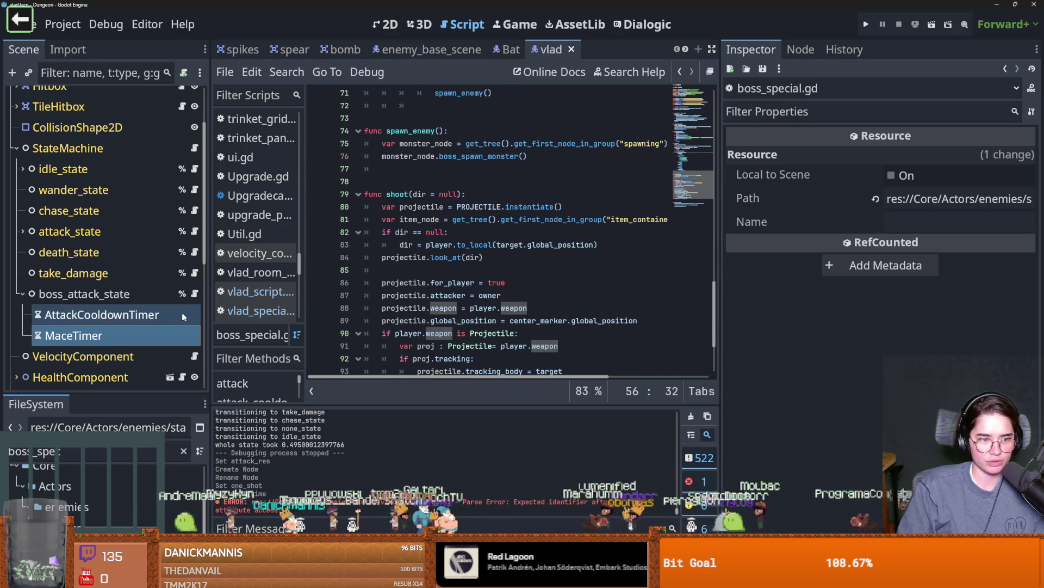
Back in vlad_special.gd, delete spawn_enemy() and its extra blank lines, then switch to the browser.
key("alt+Left")
key("BackSpace")
key("BackSpace")
key("BackSpace")
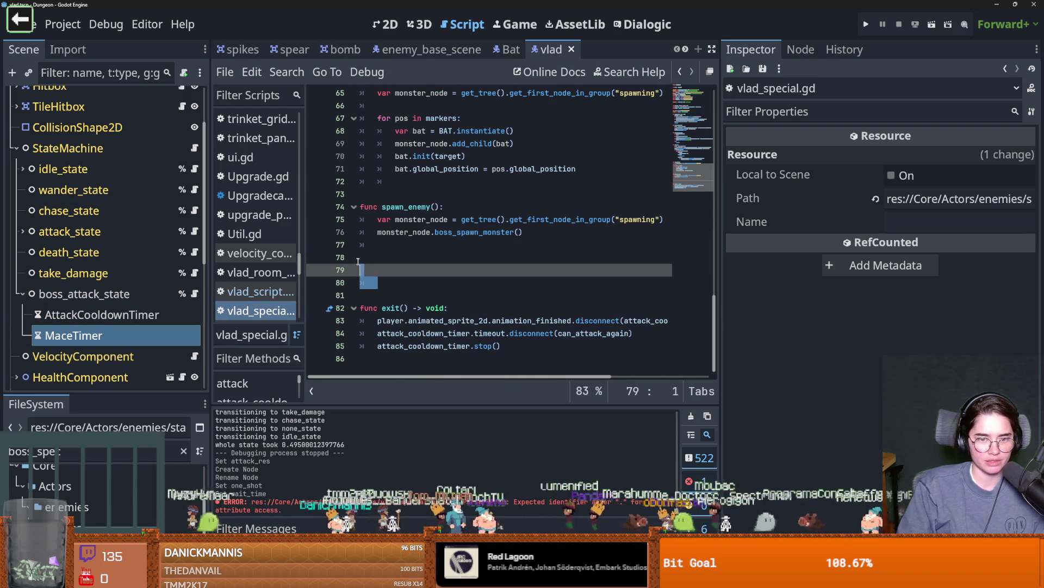
left_click_drag(523, 232, 321, 210)
key("BackSpace")
key("BackSpace")
key("Delete")
key("Delete")
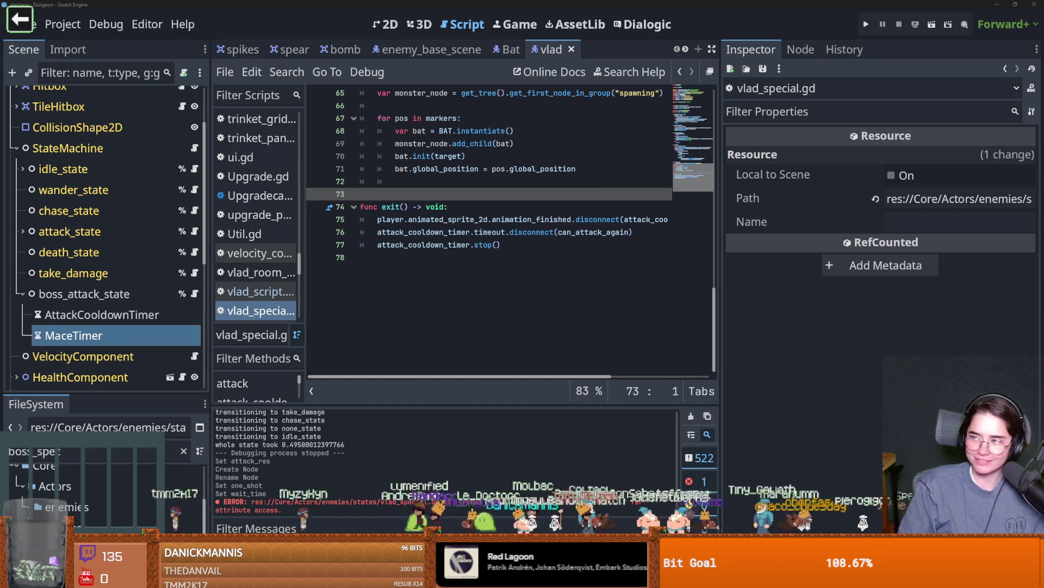
key("alt+Tab")
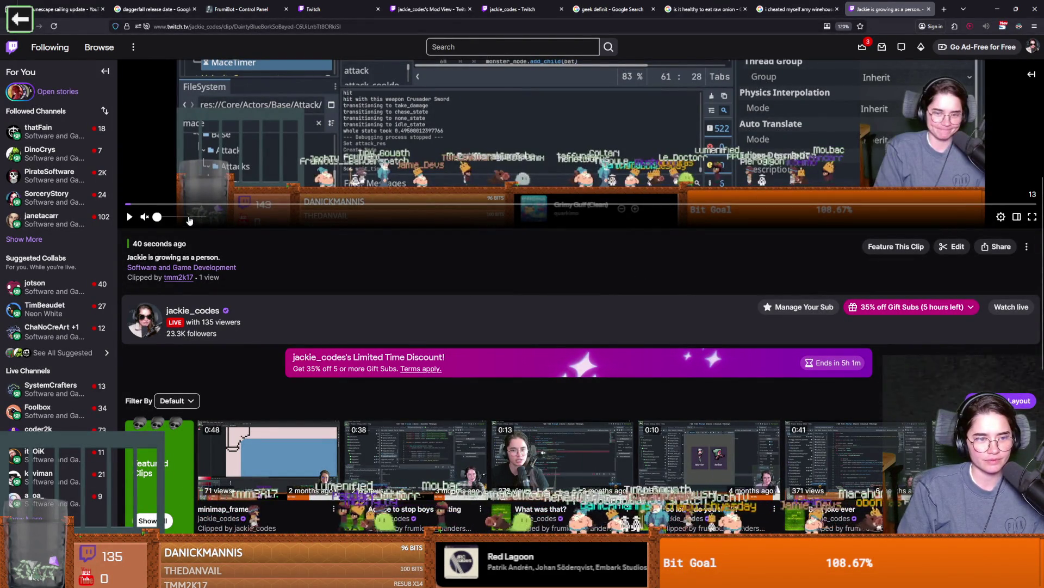
Scroll up the Twitch clip page and start playing the clip.
scroll(191, 223, "up", 5)
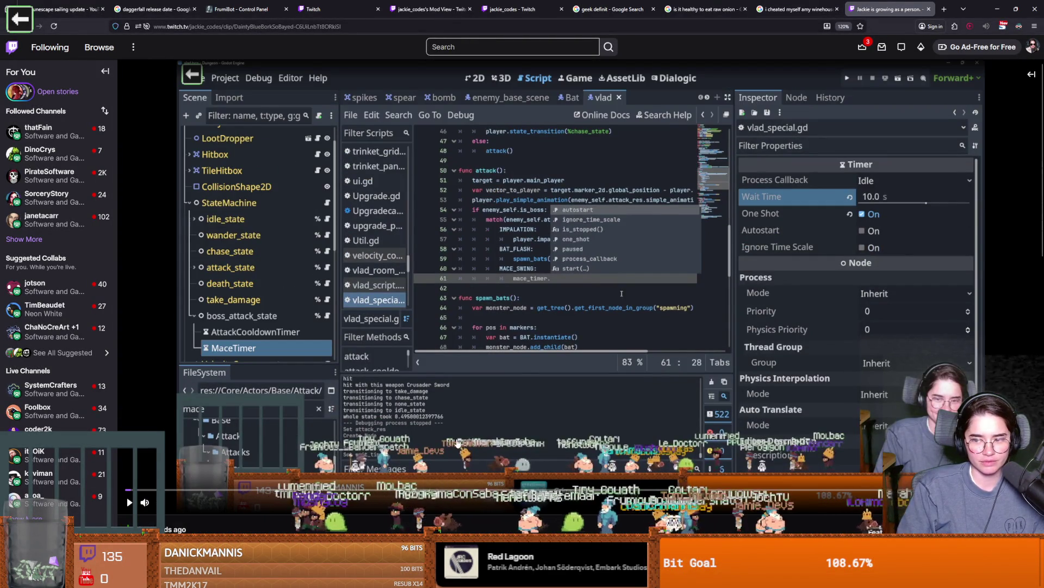
left_click(276, 477)
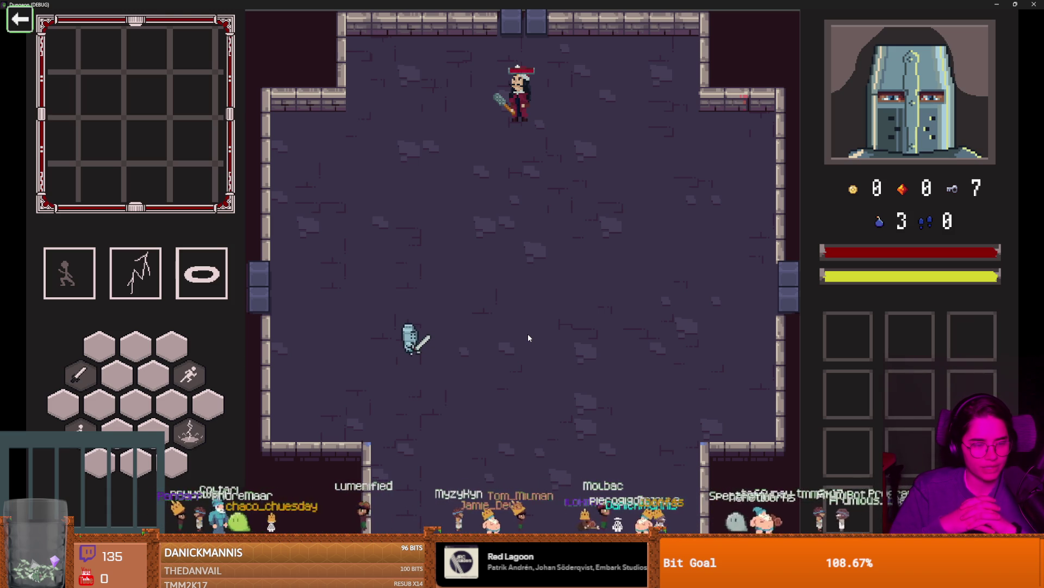
Fight Vlad with sword swings, dodges and WASD movement, then restore the game window to small size.
left_click(419, 385)
key("space")
left_click(525, 328)
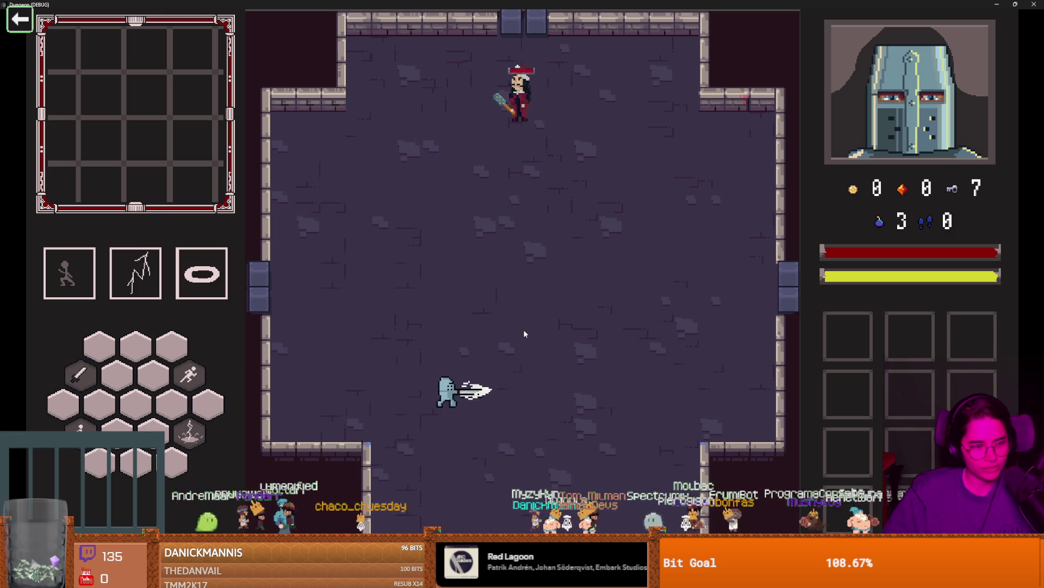
key("w")
key("space")
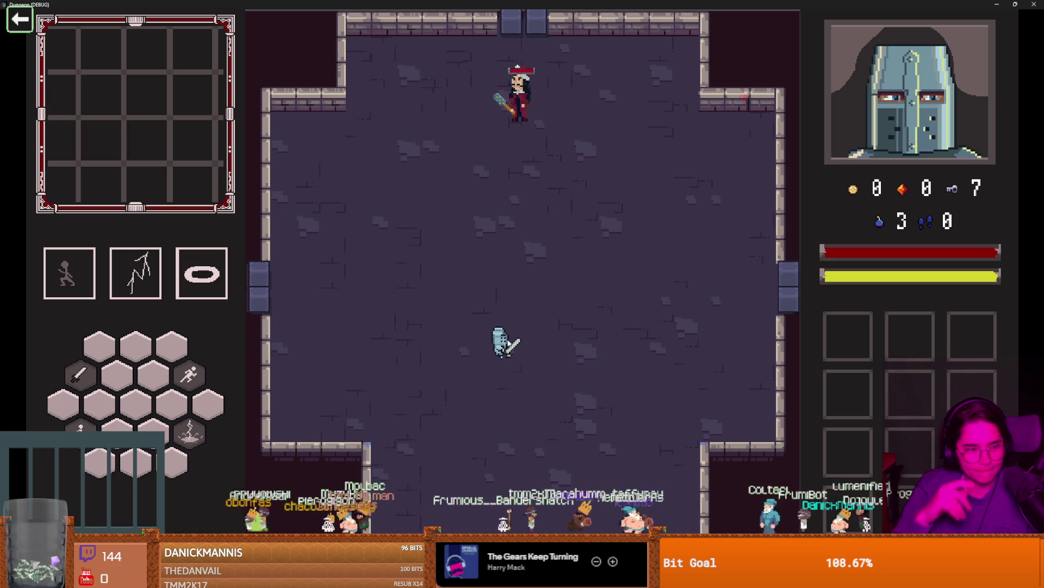
key("w")
key("d")
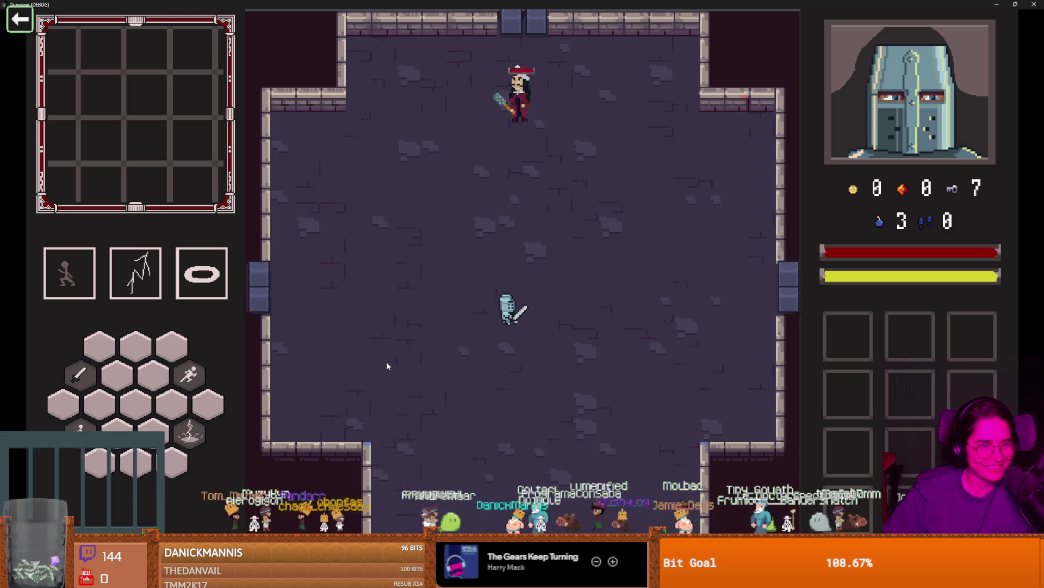
left_click(545, 295)
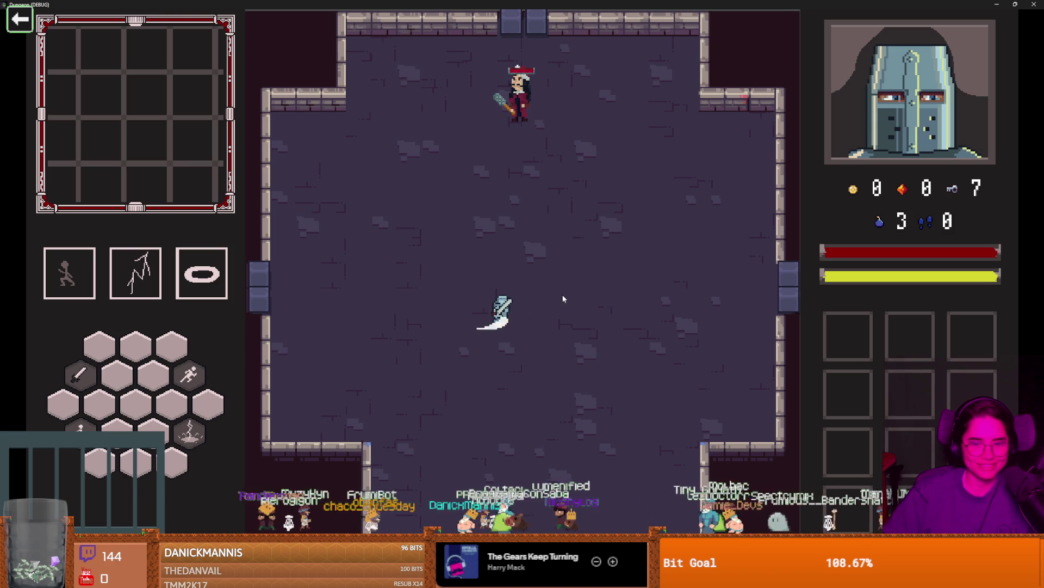
key("w")
key("a")
key("s")
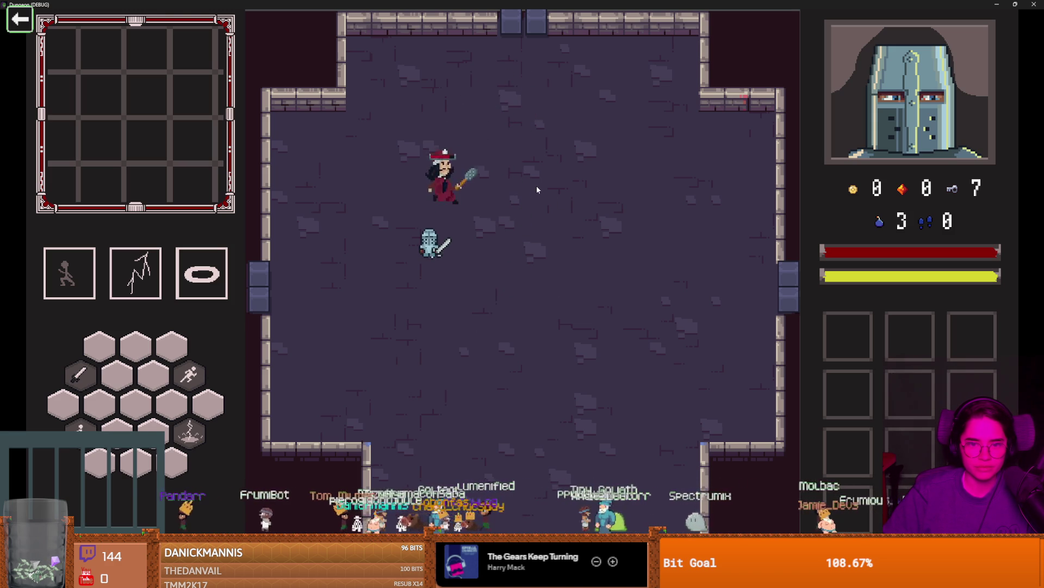
key("super+Down")
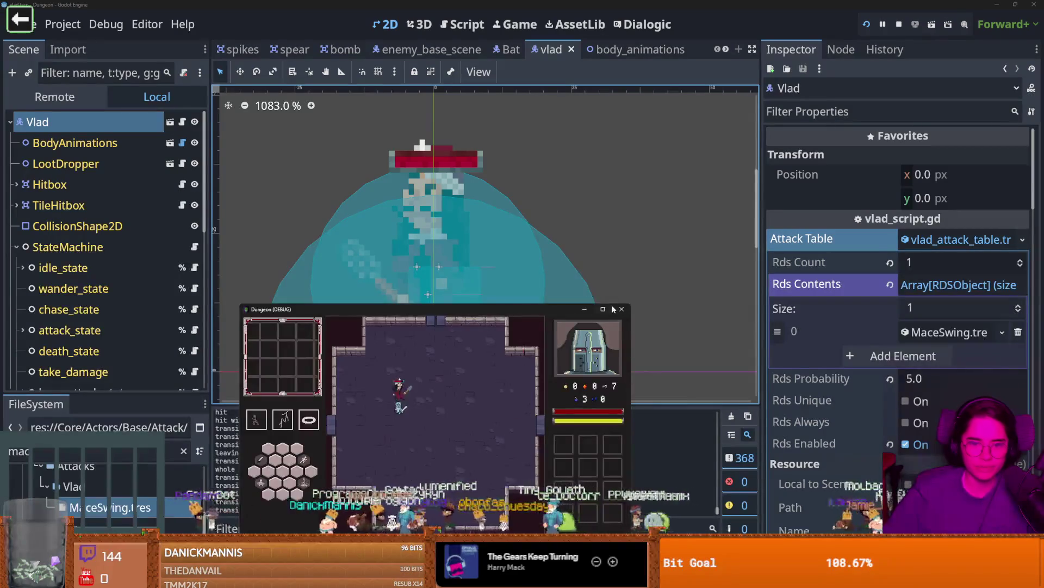
Stop the Dungeon game and open attack_state.gd, scrolling up to its enter() function.
left_click(620, 310)
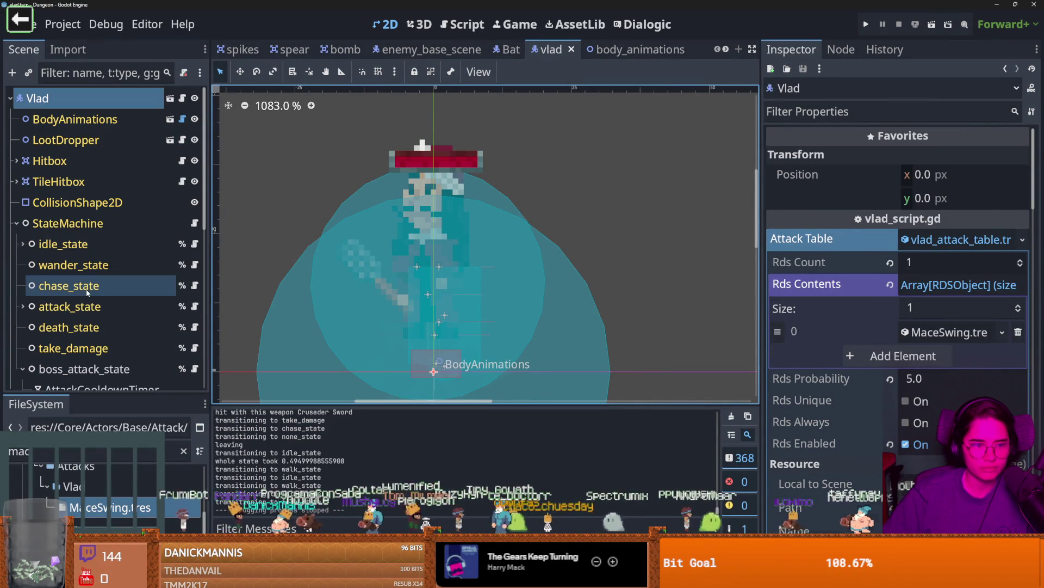
left_click(87, 289)
left_click(87, 306)
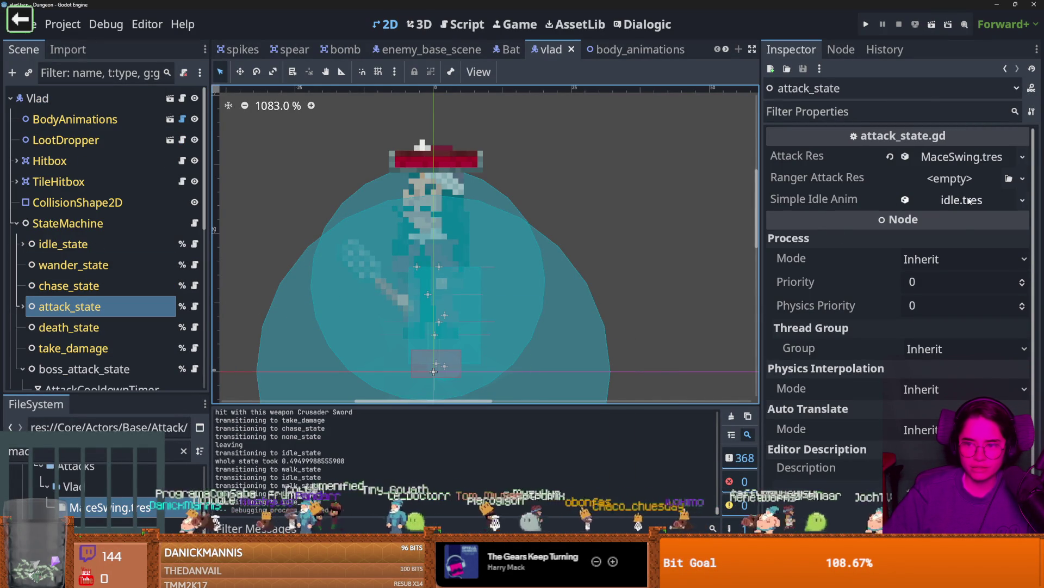
left_click(195, 307)
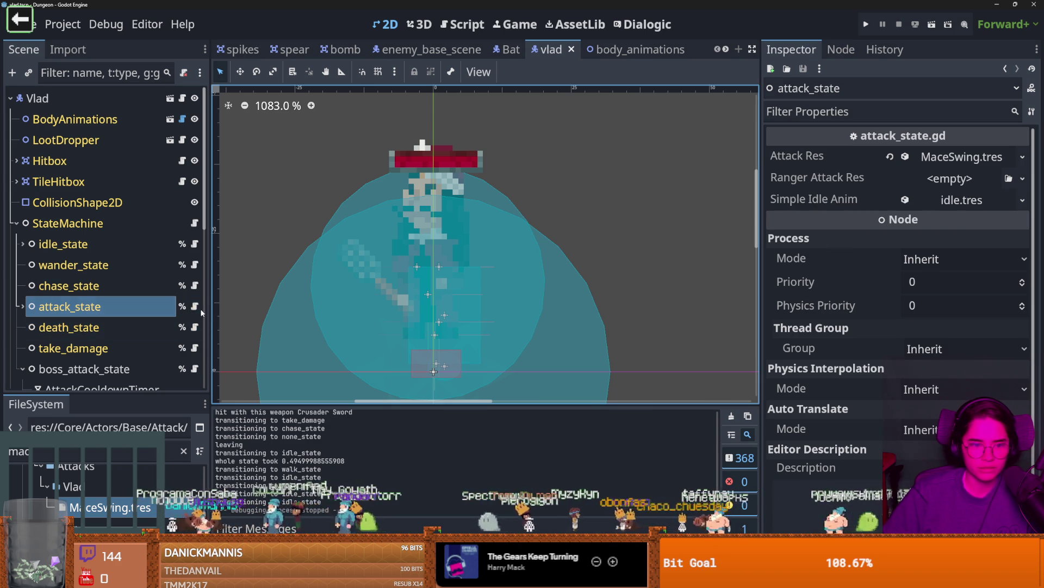
scroll(454, 264, "up", 7)
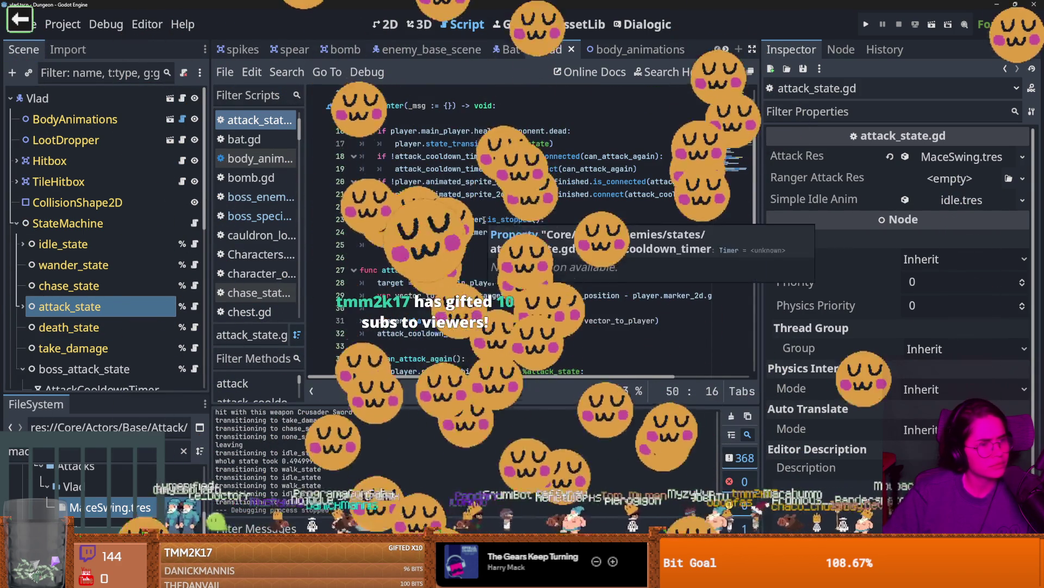
mouse_move(512, 234)
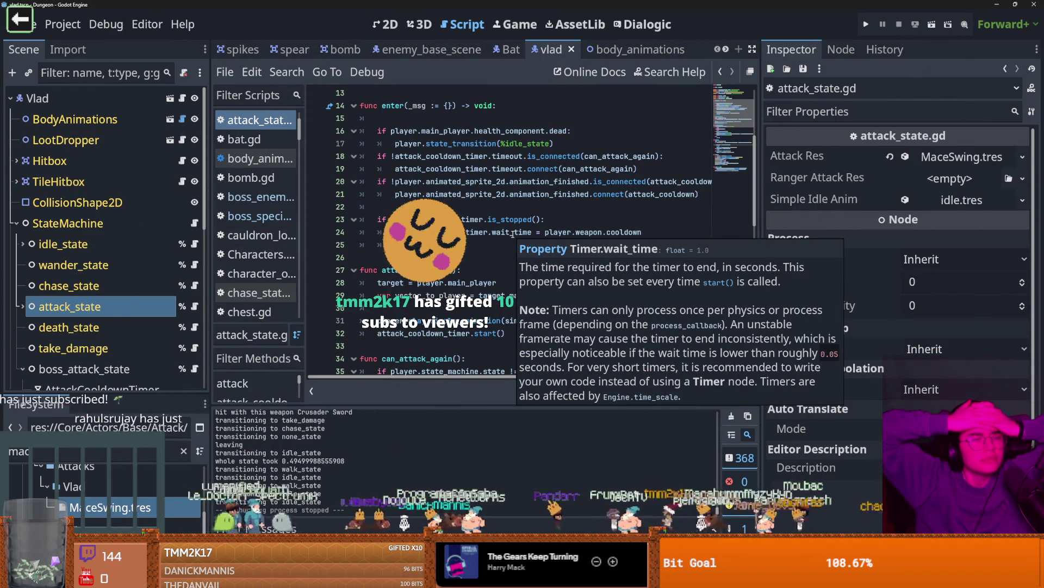